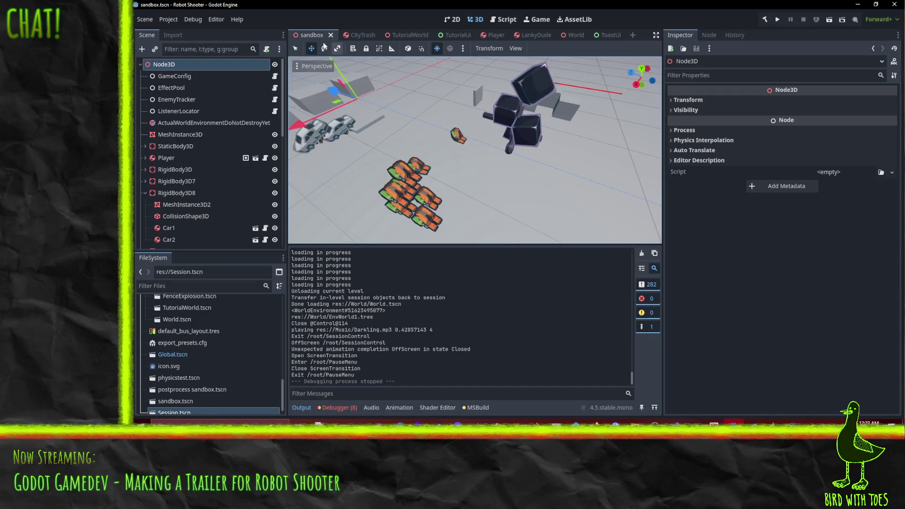
Step: Close the sandbox, CityTrash, TutorialWorld, TutorialUi and Player scenes and shrink Godot to reveal the board
click(331, 35)
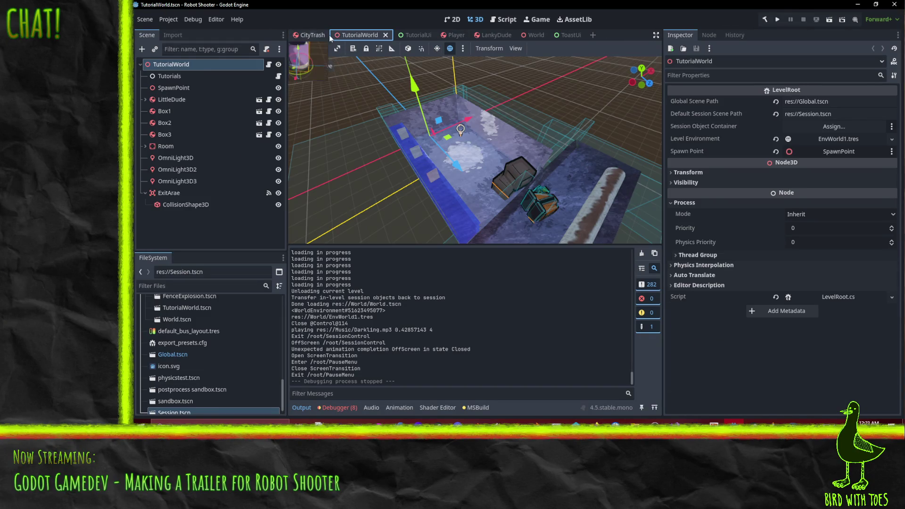
click(332, 35)
click(339, 35)
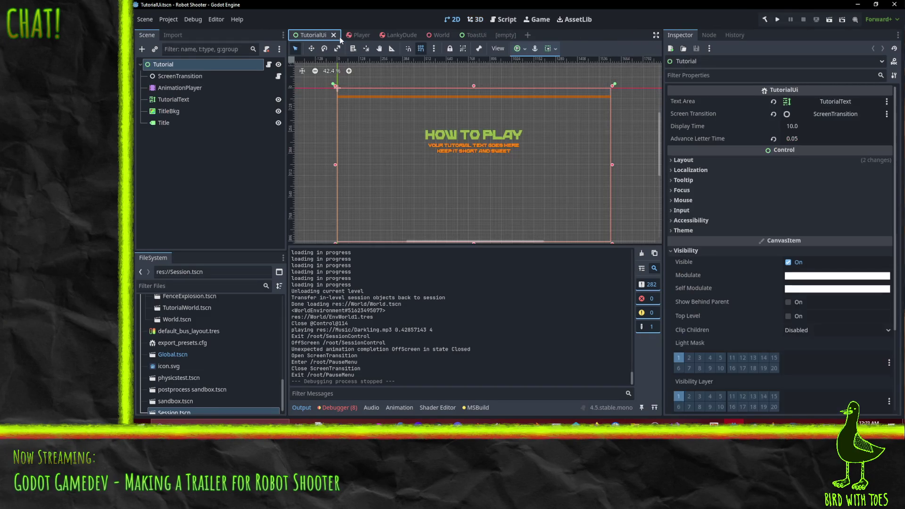
click(334, 35)
click(327, 35)
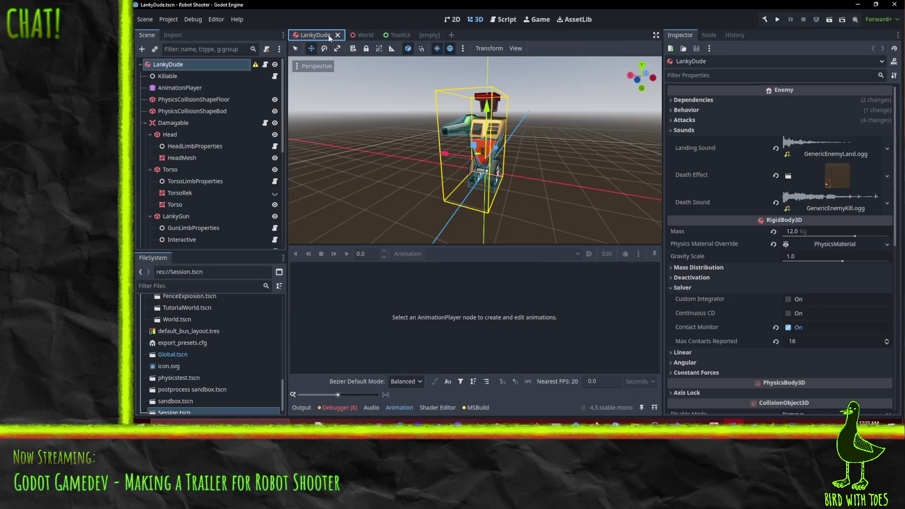
mouse_move(715, 4)
mouse_down()
mouse_move(741, 256)
mouse_move(773, 149)
mouse_move(896, 137)
mouse_up()
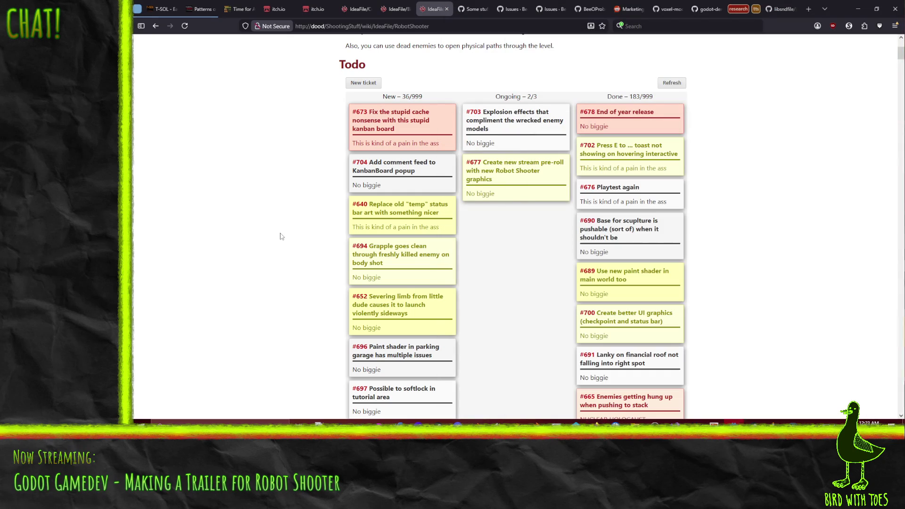
Step: Search the board page for 'effect po' and discard an accidentally started new ticket
scroll(428, 389, down, 15)
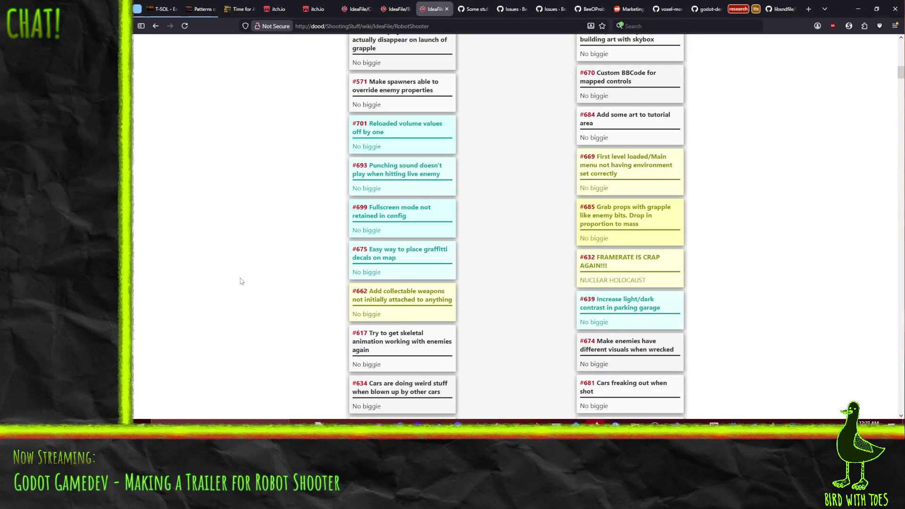
key(ctrl+f)
text(effect pool)
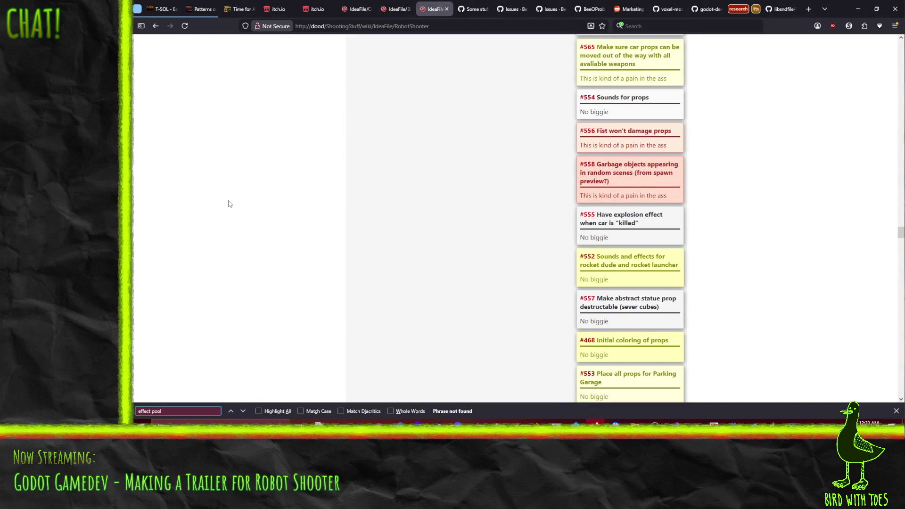
scroll(228, 204, up, 15)
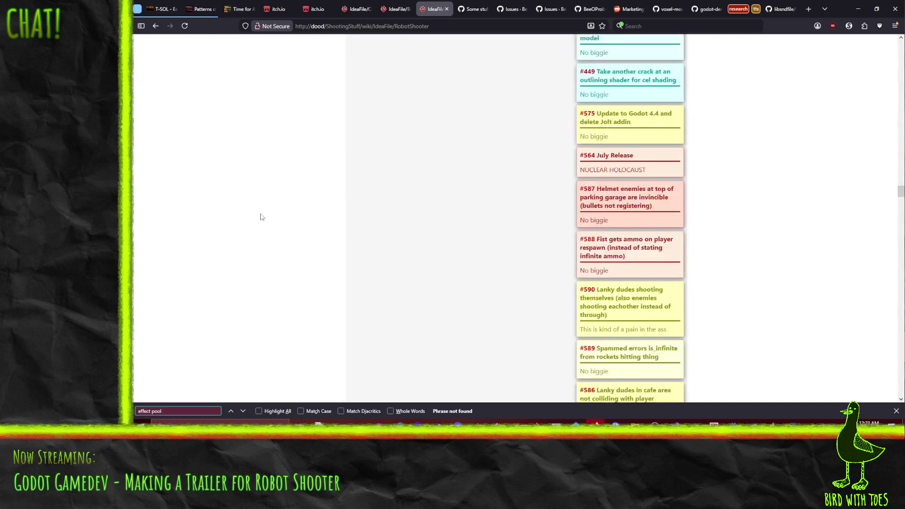
scroll(282, 219, up, 15)
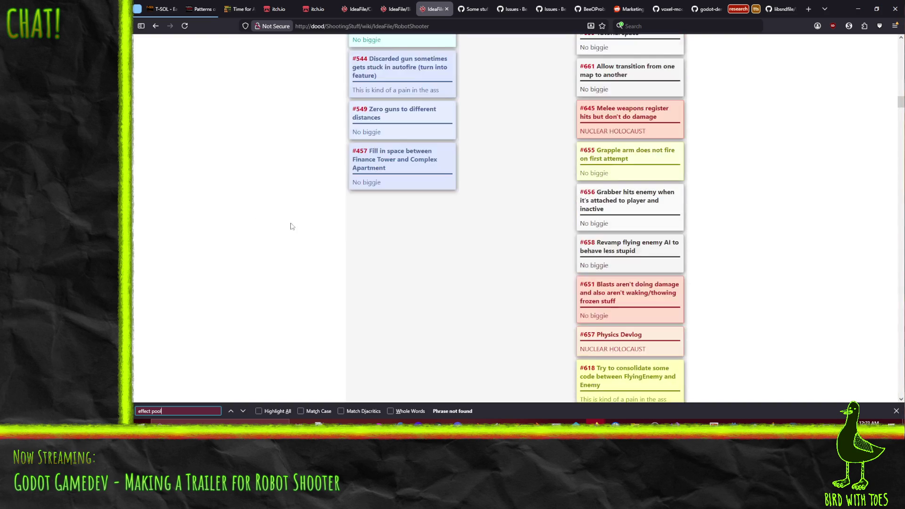
scroll(290, 227, up, 5)
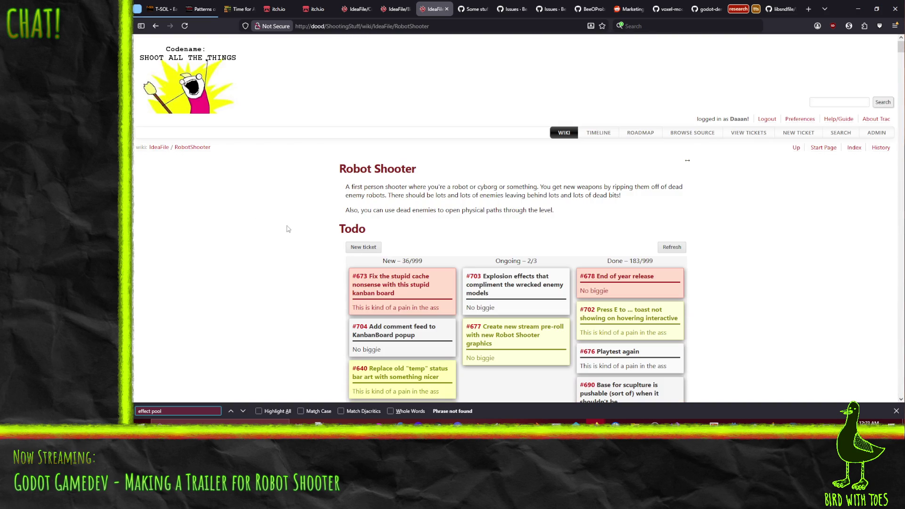
click(364, 247)
click(610, 288)
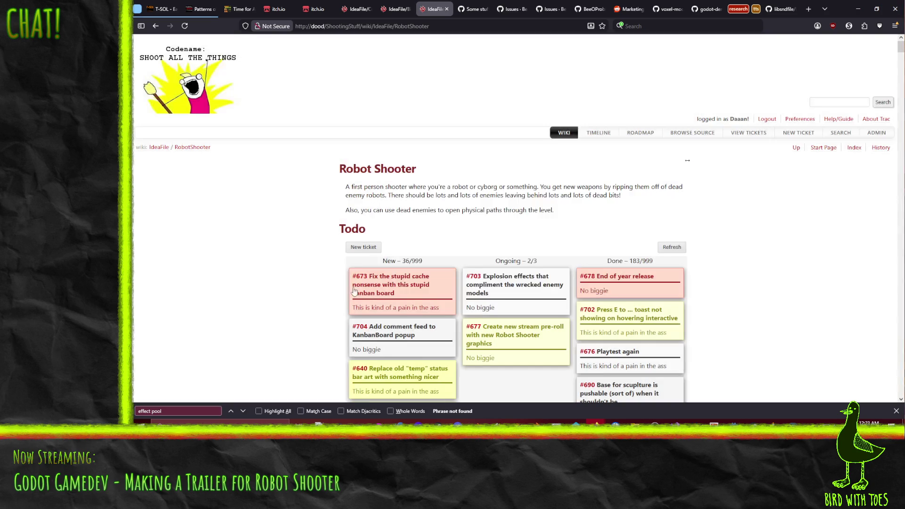
scroll(317, 274, down, 5)
Step: Search for 'hitching', step through the matches, and scroll up to locate ticket #692
text(hitching)
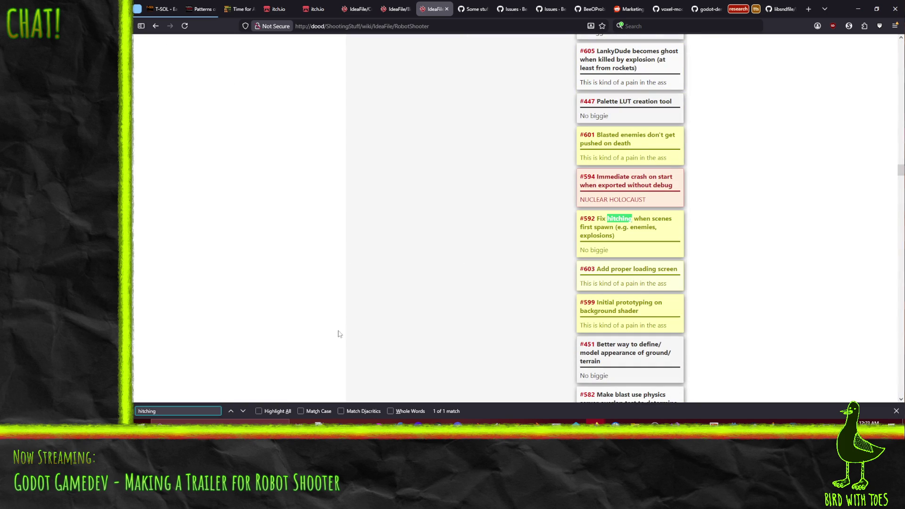
click(244, 412)
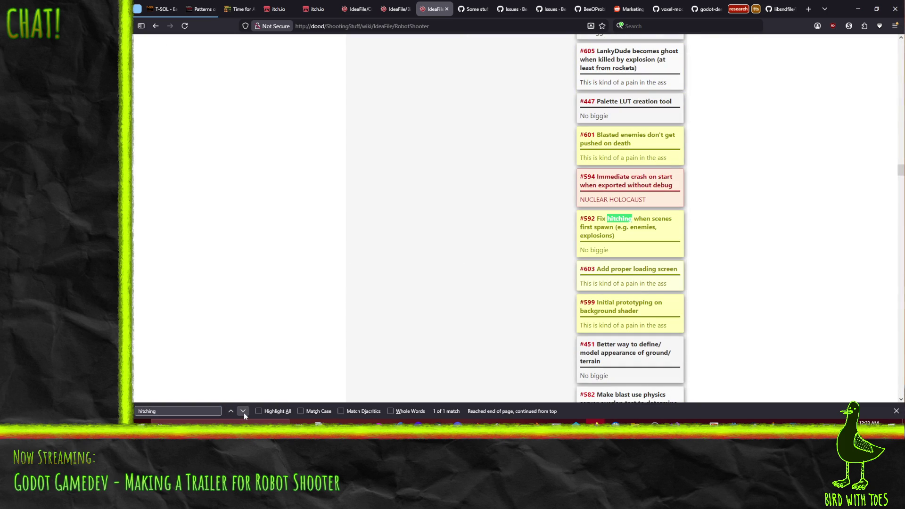
click(231, 411)
scroll(359, 292, up, 20)
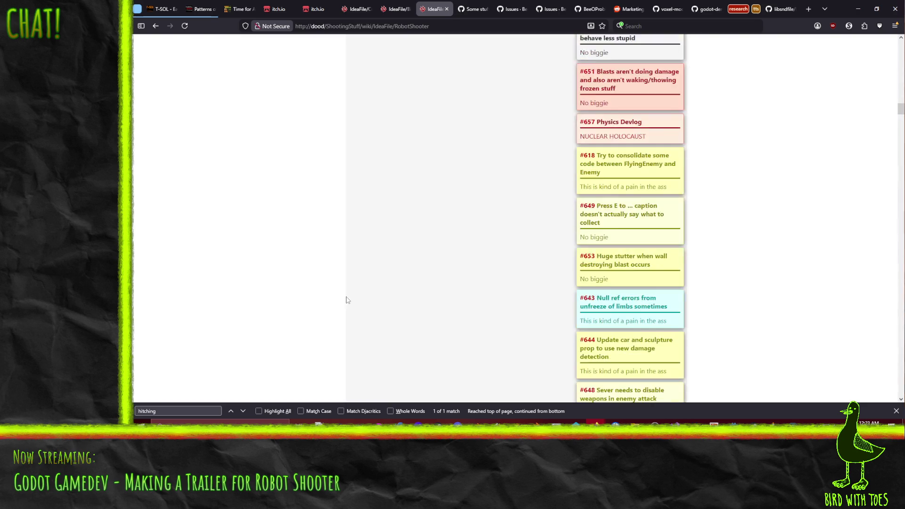
scroll(291, 307, up, 10)
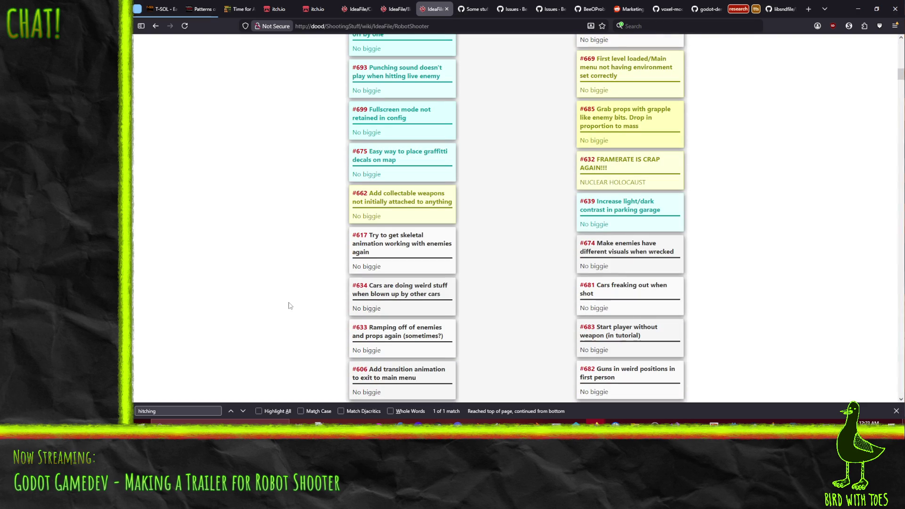
scroll(290, 306, up, 7)
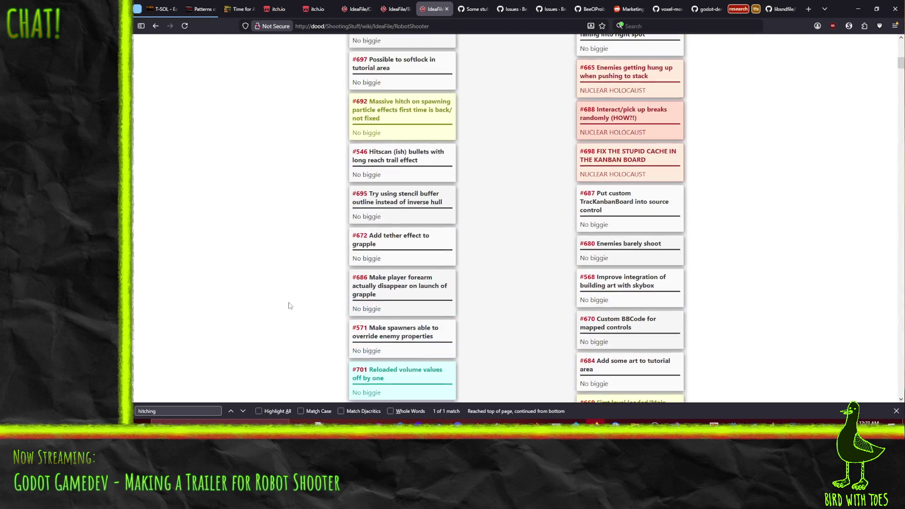
scroll(291, 306, up, 3)
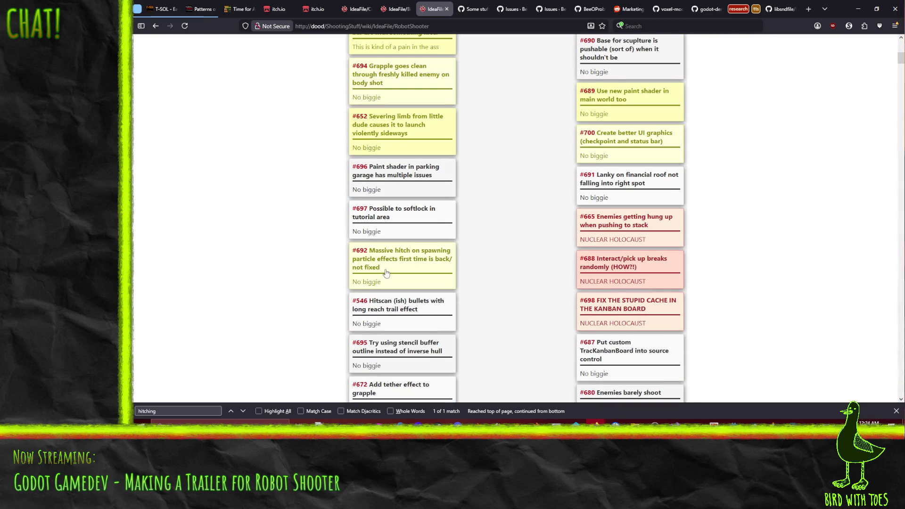
Step: Drag ticket #692 to the top of the New column and reload the board
click(390, 273)
click(616, 319)
mouse_move(429, 271)
mouse_down()
mouse_move(415, 99)
mouse_move(423, 349)
mouse_up()
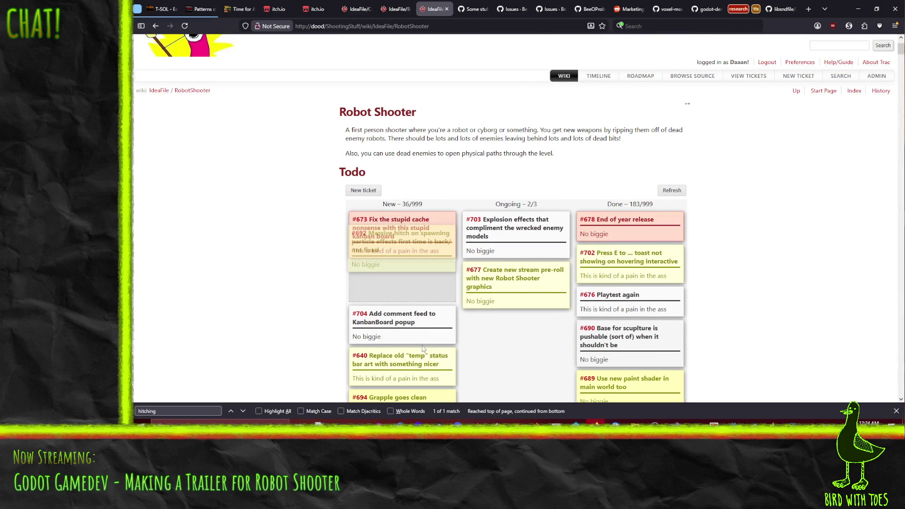
mouse_move(426, 242)
mouse_down()
mouse_move(417, 188)
mouse_move(406, 263)
mouse_move(413, 238)
mouse_move(418, 289)
mouse_move(408, 297)
mouse_up()
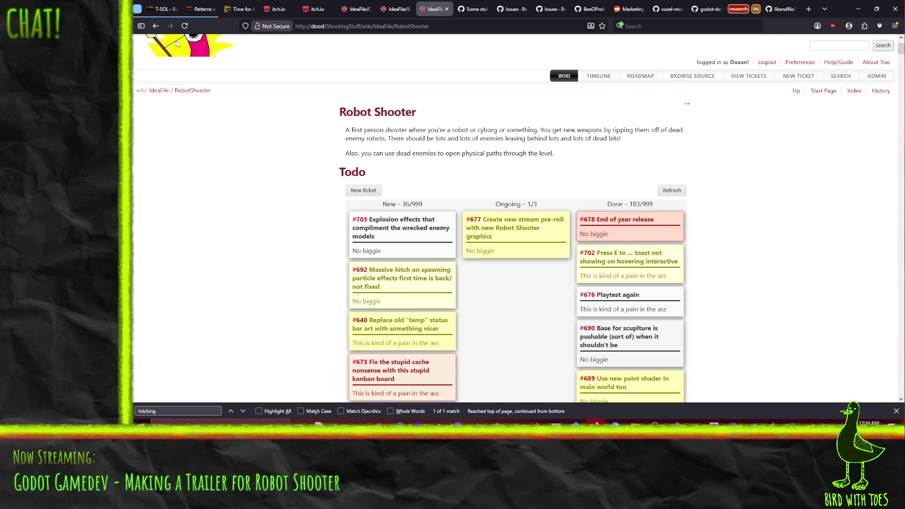
key(F5)
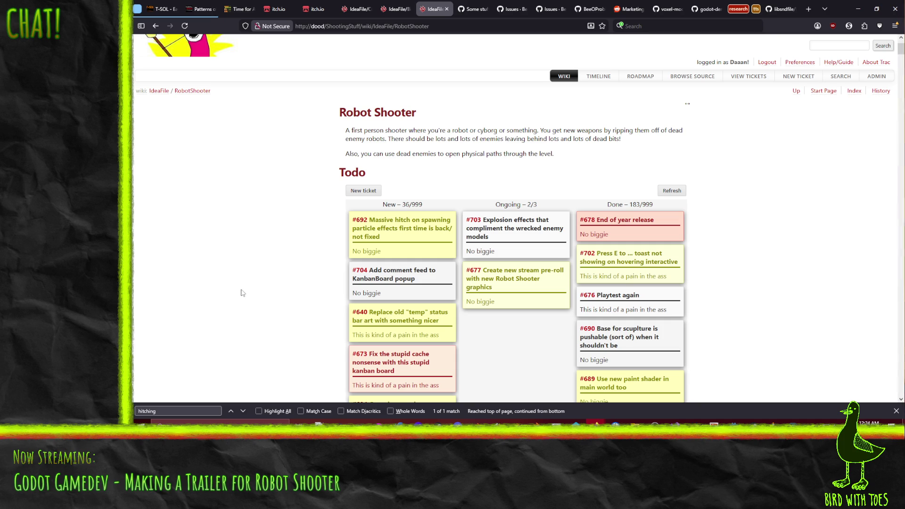
Step: Review ticket #692's details, then bring Visual Studio to the front
scroll(254, 257, down, 1)
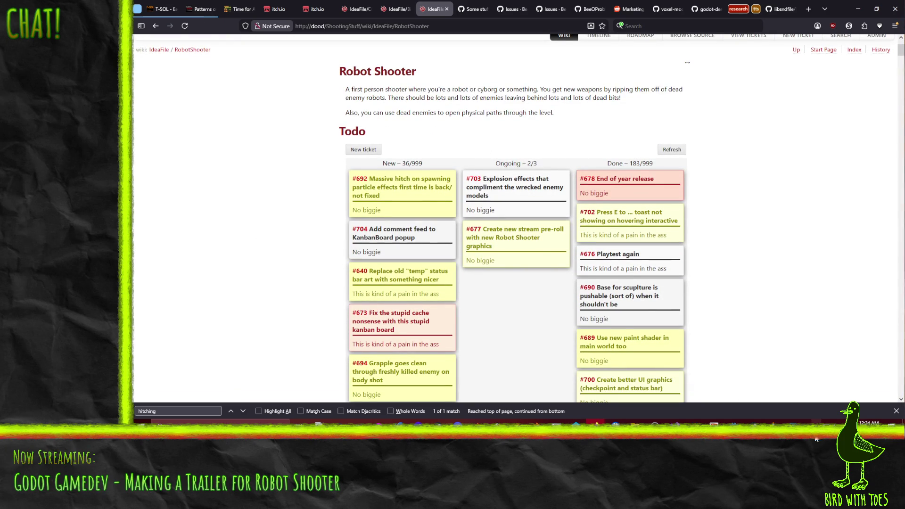
mouse_move(733, 439)
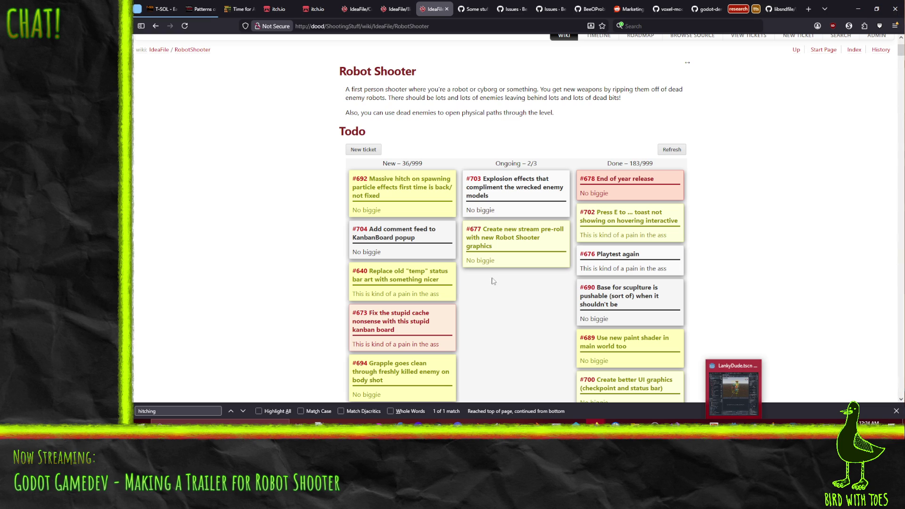
click(397, 207)
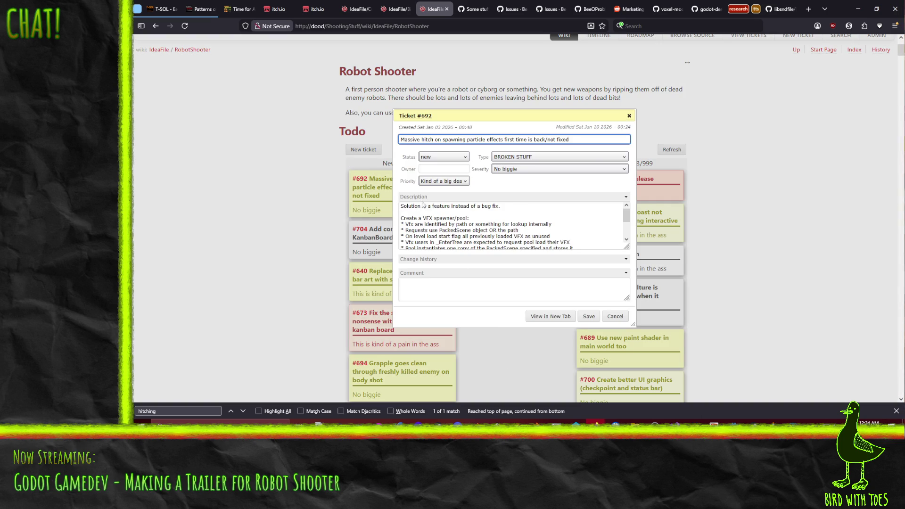
click(629, 115)
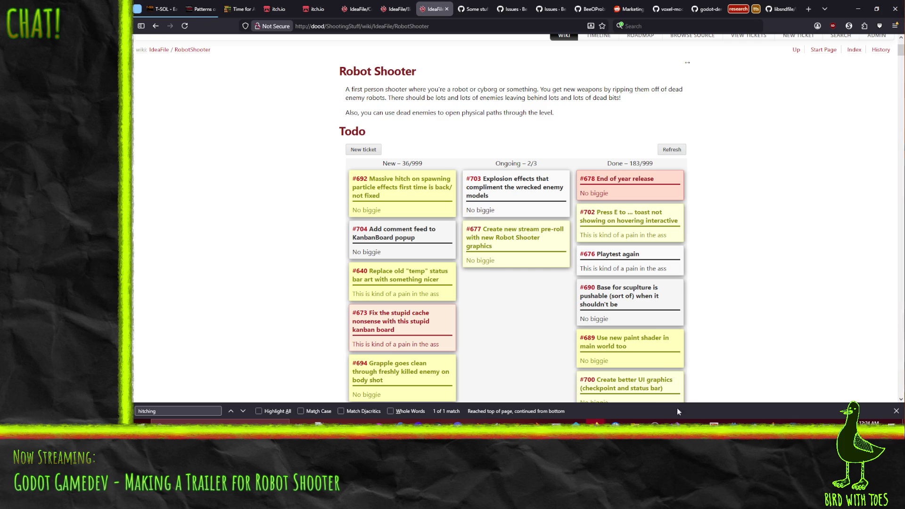
click(675, 427)
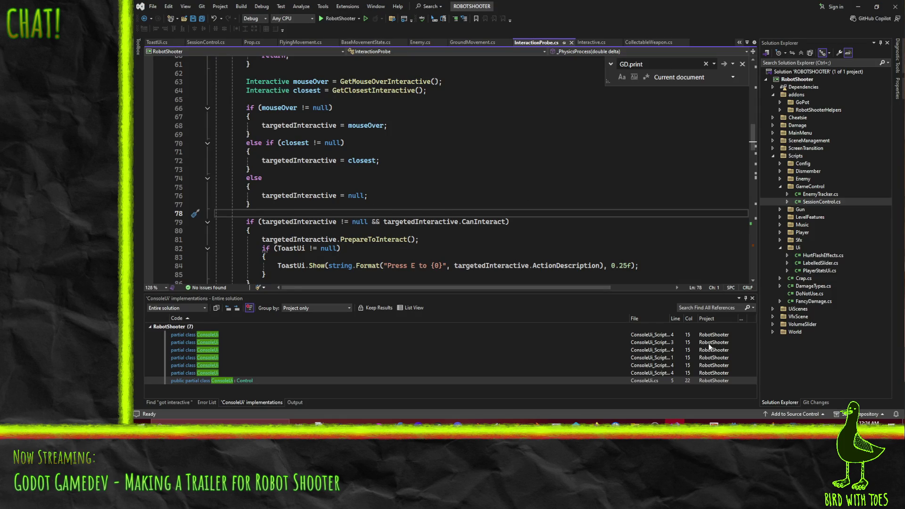
Step: Maximize Godot and inspect LankyDude's Dependencies and the Killable node's Limbs list
click(734, 427)
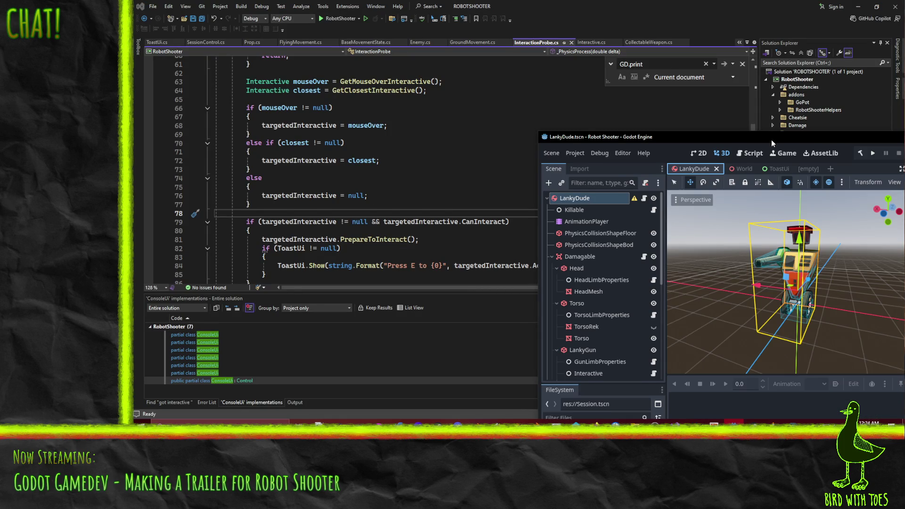
double_click(771, 140)
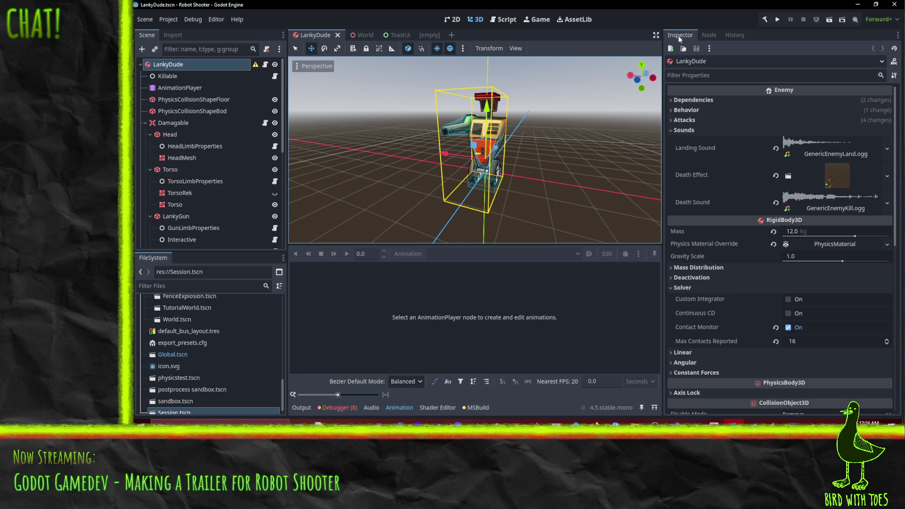
click(686, 131)
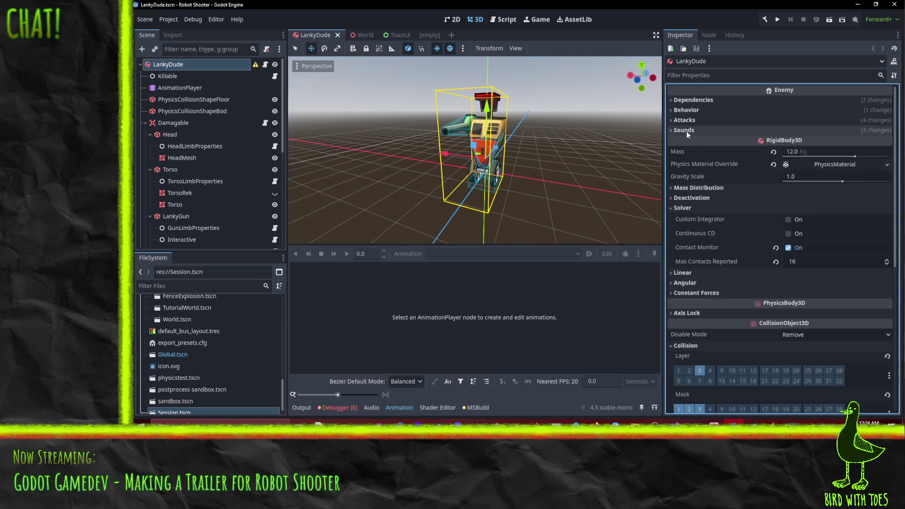
click(687, 102)
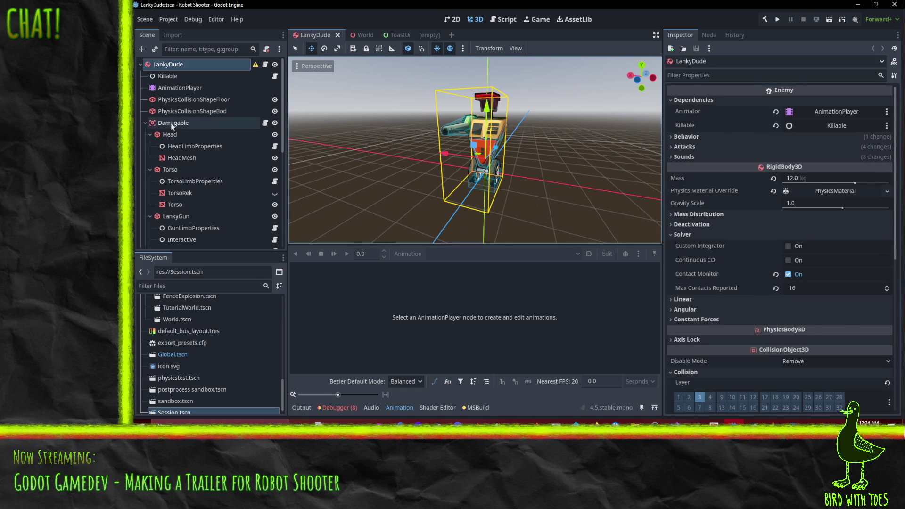
click(167, 76)
click(840, 164)
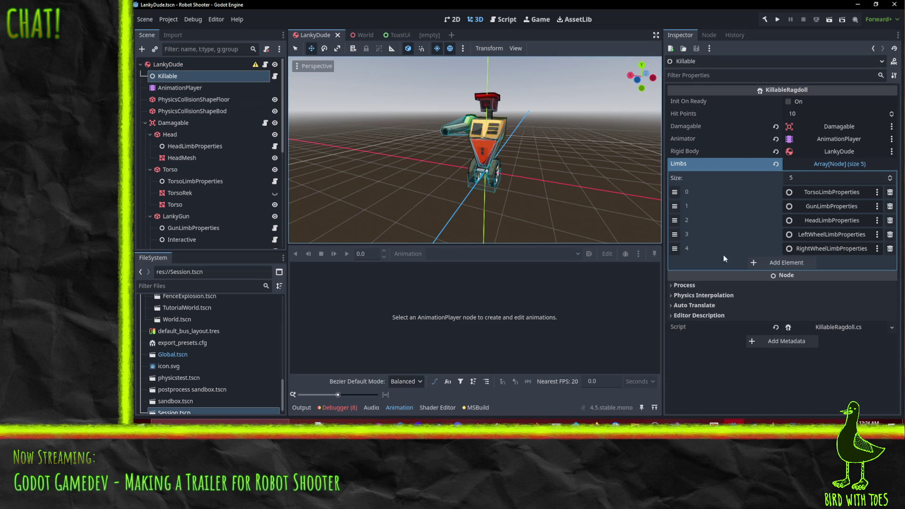
Step: Select the LankyDude root, expand its sound properties and the Death Effect resource
click(175, 65)
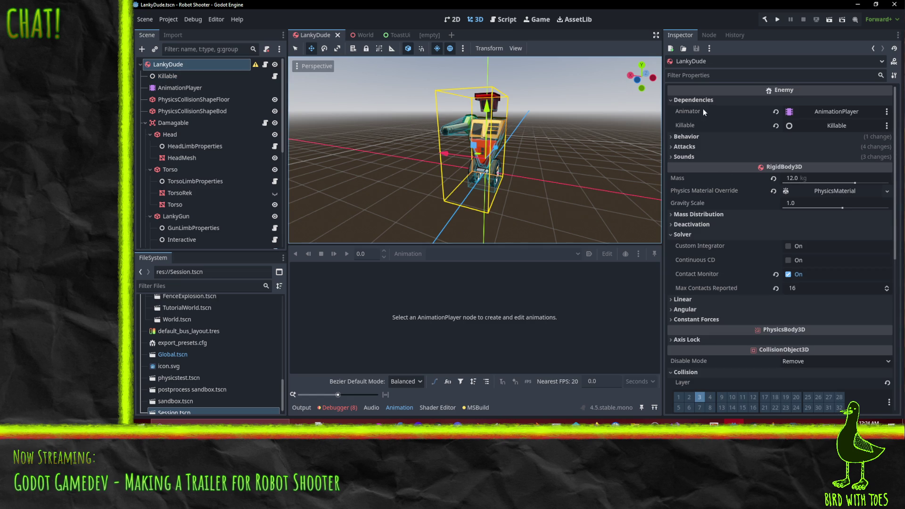
click(684, 161)
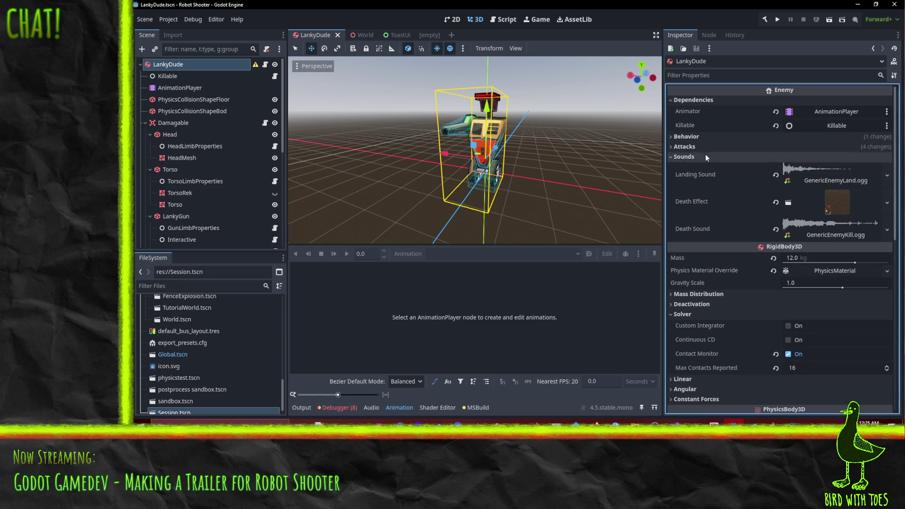
click(788, 204)
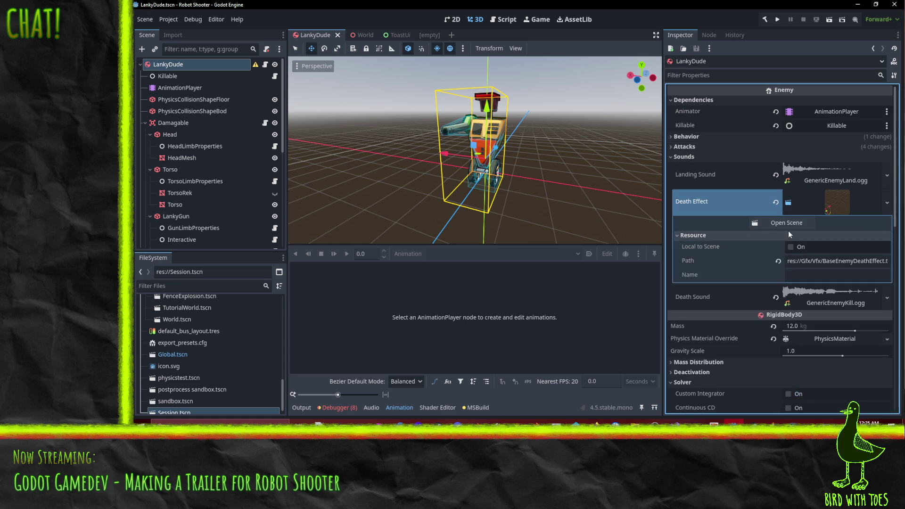
Step: Open the BaseEnemyDeathEffect scene and fire Flash, Sparks and Smoak together once
click(788, 224)
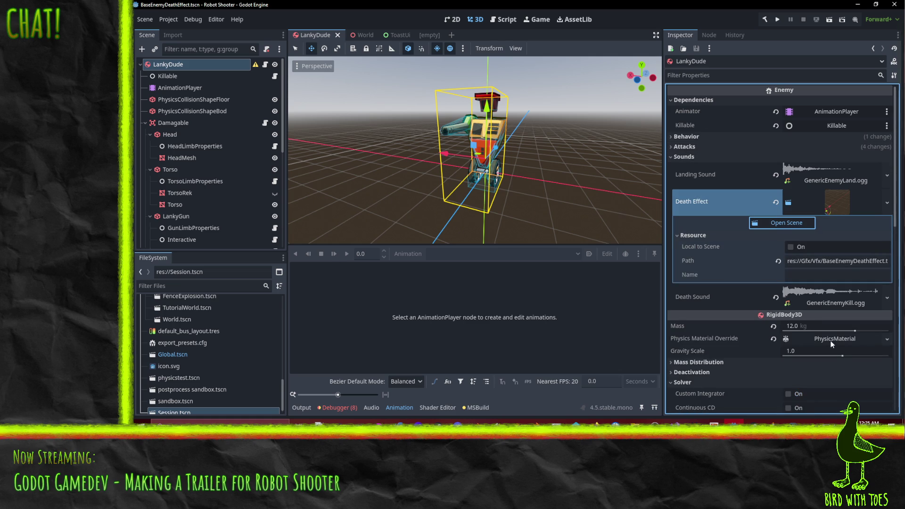
click(194, 75)
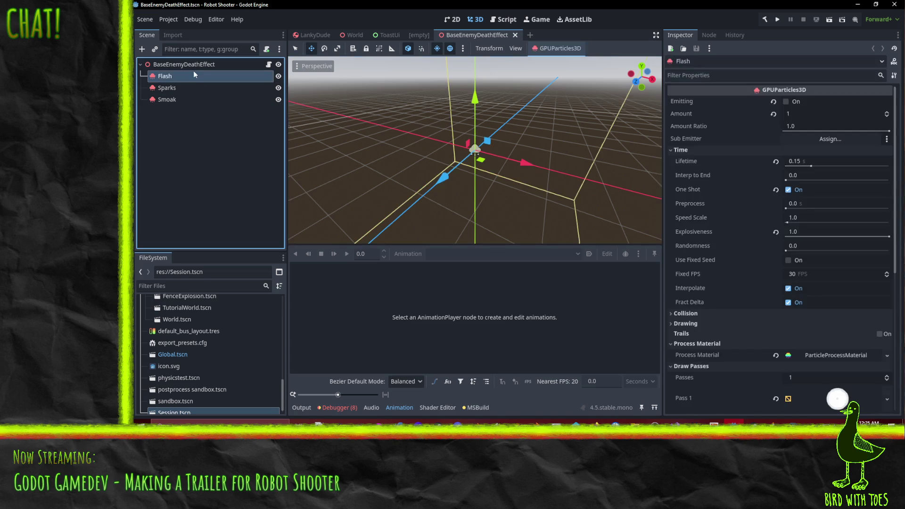
click(191, 68)
click(184, 78)
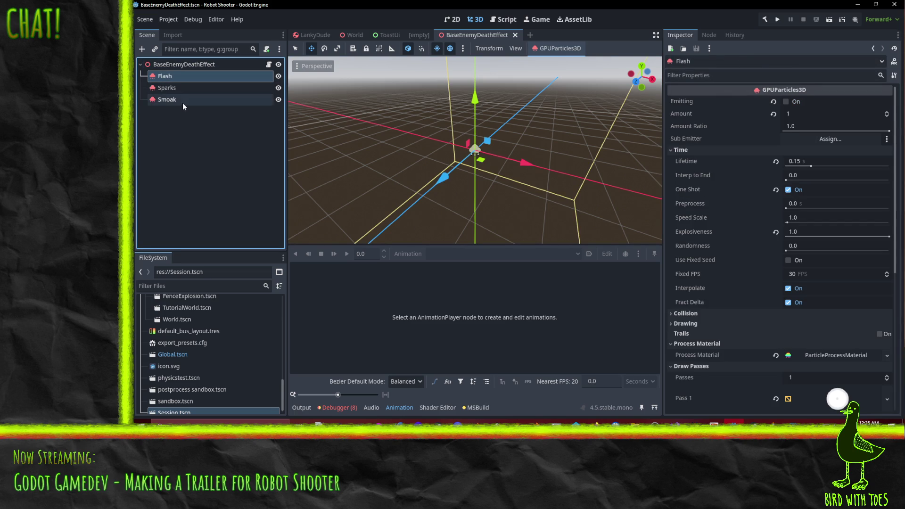
shift+click(182, 100)
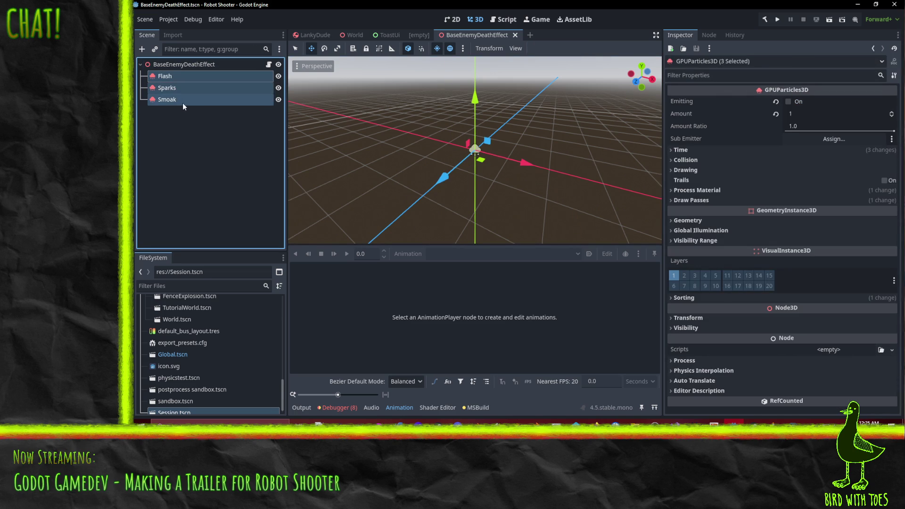
click(793, 104)
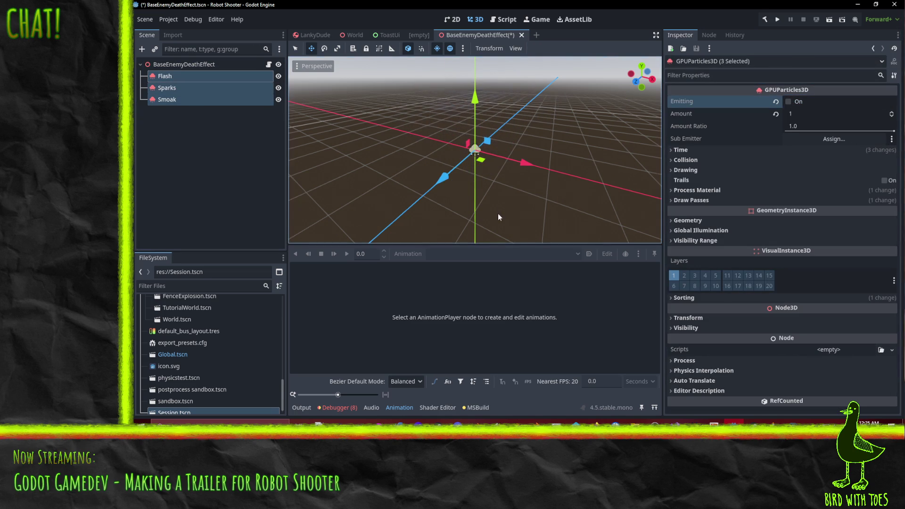
Step: Preview the Flash, Sparks and Smoak bursts one at a time, then select the root node
click(165, 76)
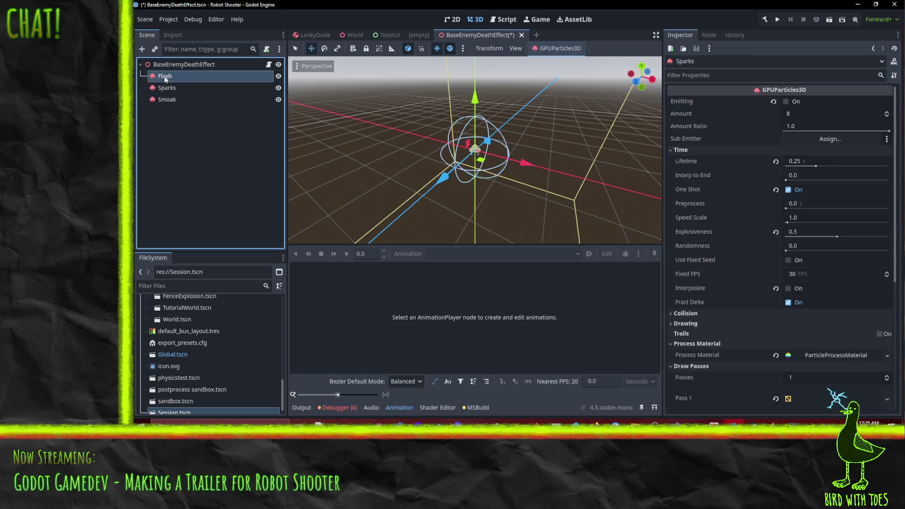
click(787, 102)
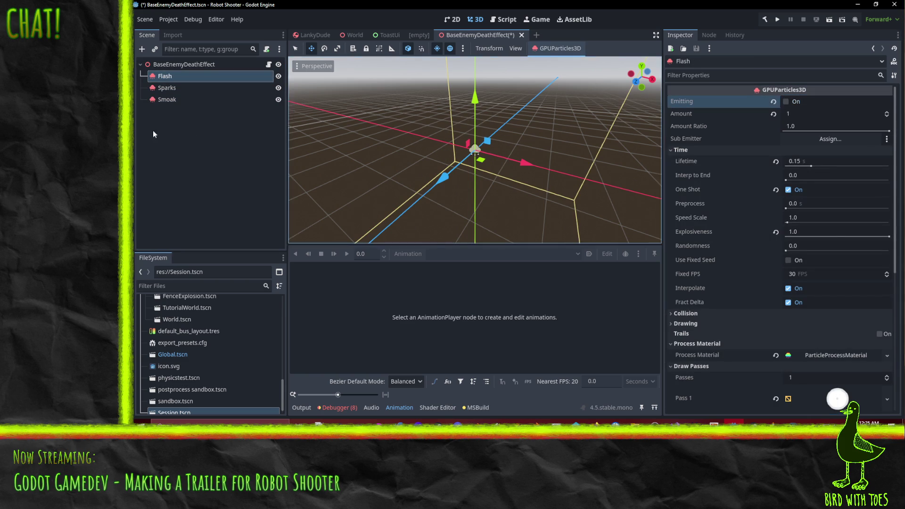
click(167, 88)
click(787, 102)
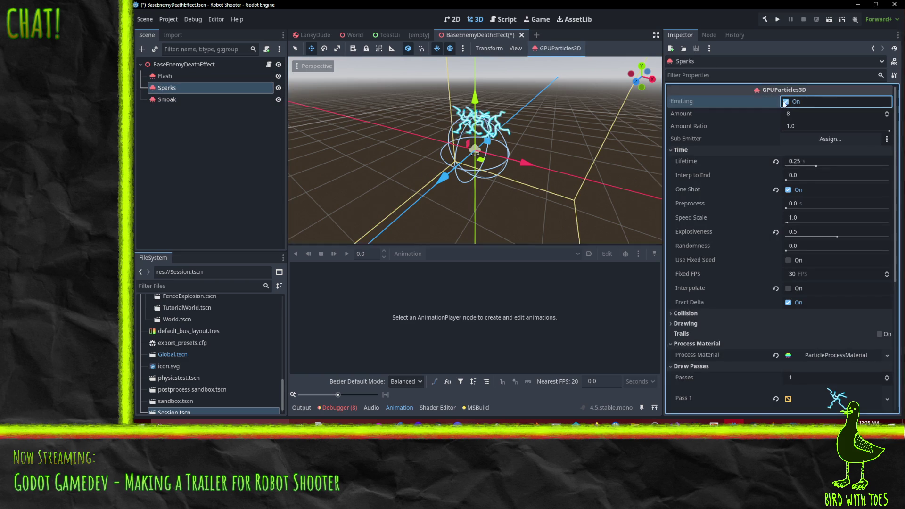
drag(428, 152, 204, 106)
click(166, 101)
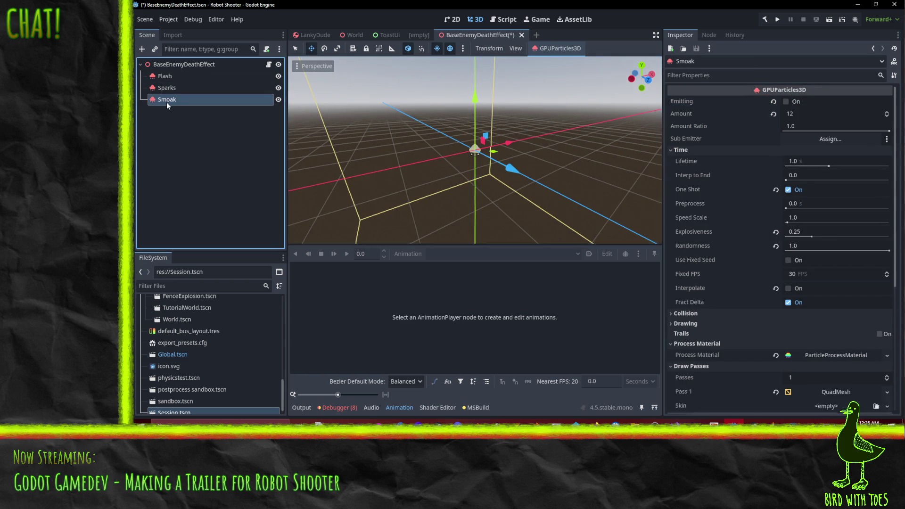
click(787, 102)
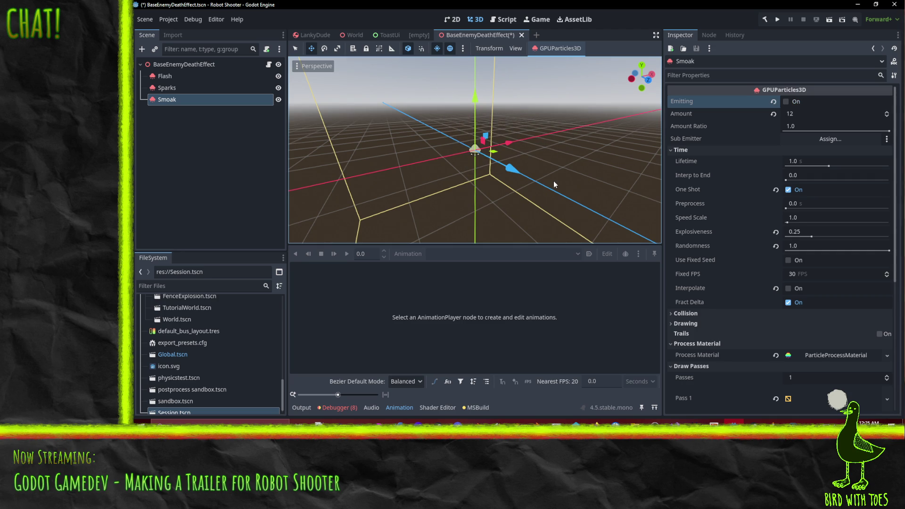
click(234, 63)
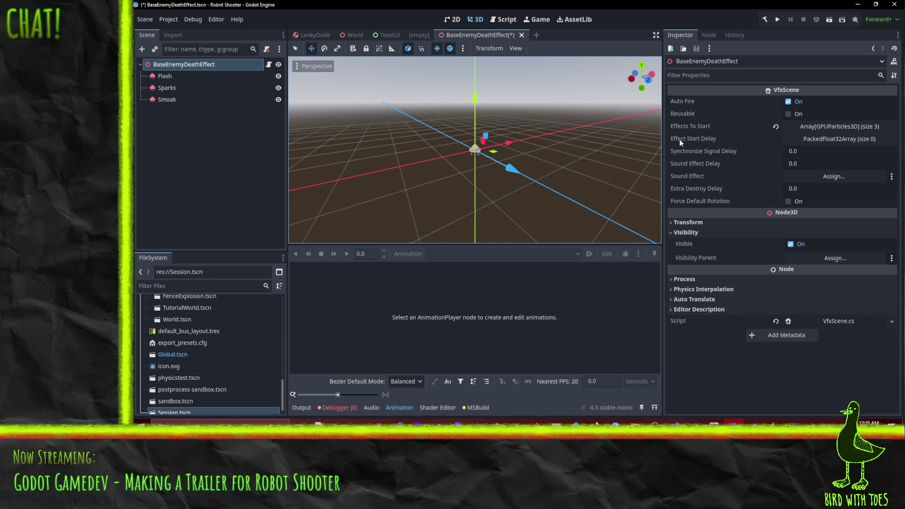
Step: Return to the LankyDude scene and play the AnimationPlayer's Dead animation
click(311, 35)
mouse_move(457, 167)
mouse_down()
mouse_move(534, 182)
mouse_move(284, 141)
mouse_up()
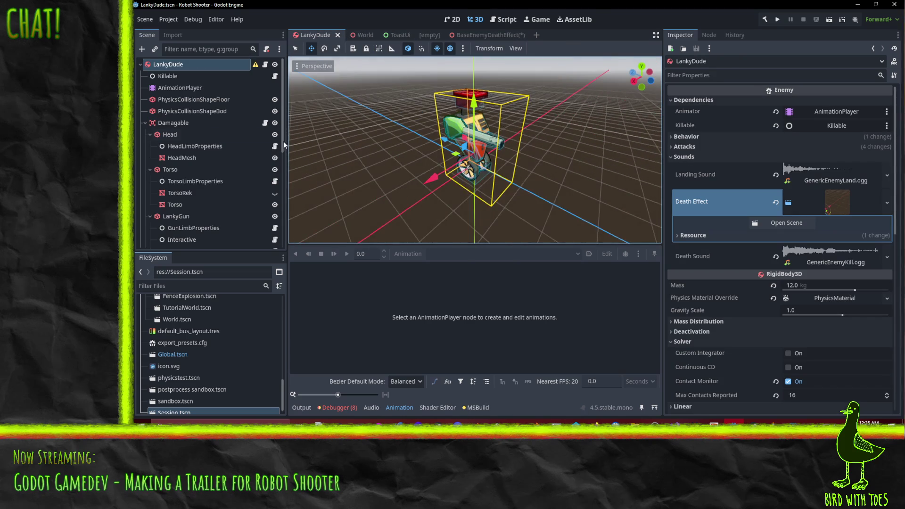
click(185, 88)
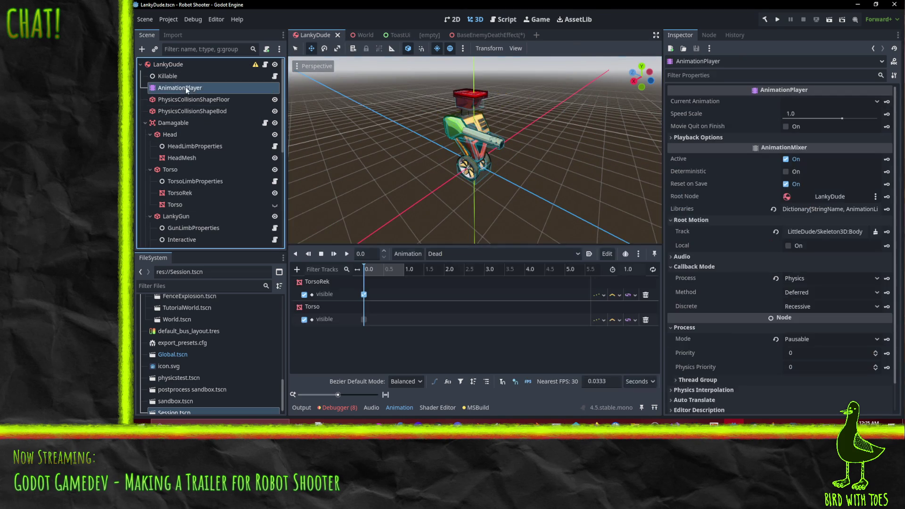
click(334, 254)
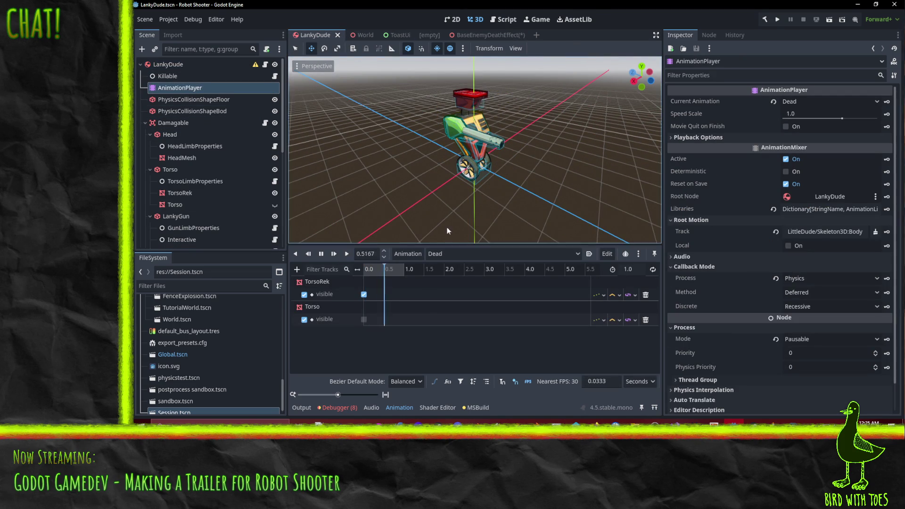
Step: Orbit and zoom around the dead robot to inspect its wrecked torso, gun and wheel
mouse_move(391, 203)
mouse_down()
mouse_move(372, 165)
mouse_move(623, 165)
mouse_move(565, 151)
mouse_move(536, 120)
mouse_move(620, 86)
mouse_move(496, 97)
mouse_move(528, 140)
mouse_move(588, 155)
mouse_move(345, 143)
mouse_move(440, 131)
mouse_move(324, 162)
mouse_up()
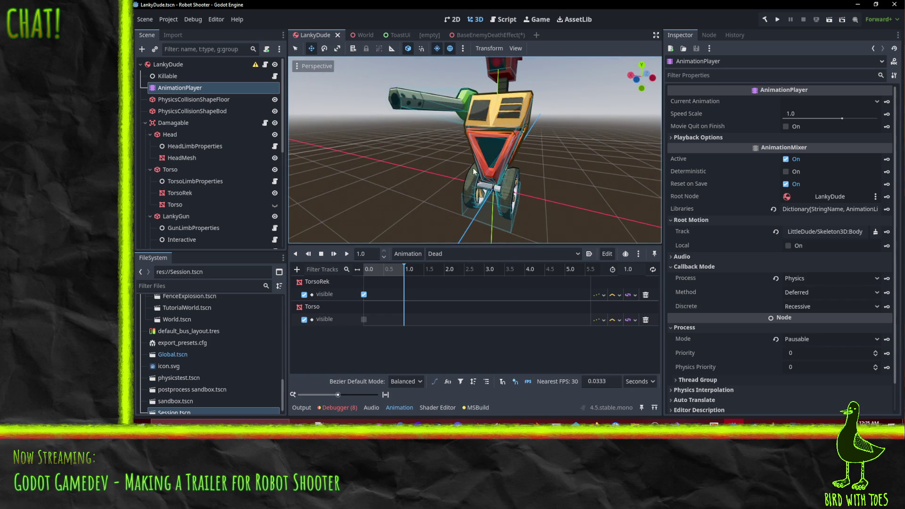
mouse_move(471, 136)
mouse_down()
mouse_move(589, 195)
mouse_move(436, 112)
mouse_move(513, 109)
mouse_move(578, 151)
mouse_move(542, 147)
mouse_up()
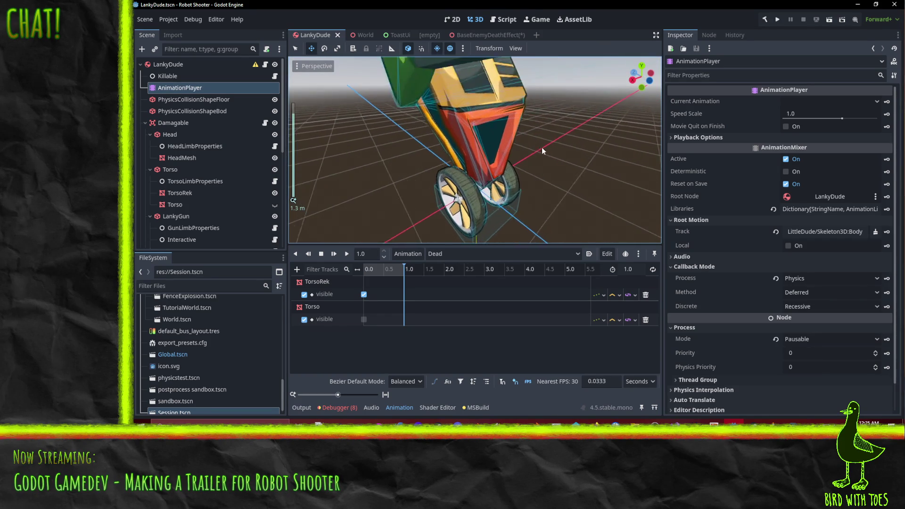
scroll(542, 147, up, 3)
mouse_move(511, 114)
mouse_down()
mouse_move(545, 141)
mouse_move(506, 136)
mouse_move(509, 108)
mouse_move(422, 115)
mouse_move(432, 80)
mouse_move(465, 167)
mouse_move(512, 139)
mouse_move(519, 167)
mouse_up()
scroll(505, 137, down, 3)
scroll(506, 146, down, 3)
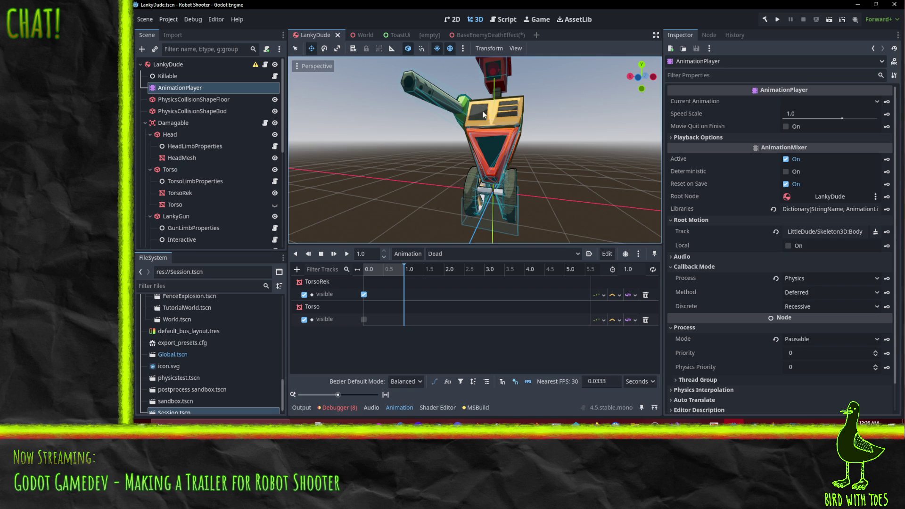
mouse_move(496, 136)
mouse_down()
mouse_move(386, 160)
mouse_move(445, 181)
mouse_move(457, 99)
mouse_up()
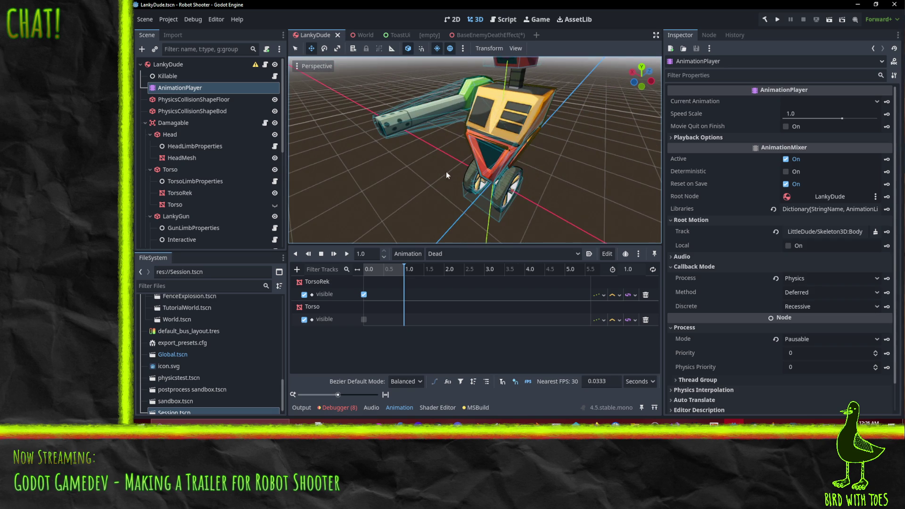
mouse_move(447, 175)
mouse_down()
mouse_move(539, 154)
mouse_move(330, 137)
mouse_move(446, 106)
mouse_move(302, 109)
mouse_move(562, 124)
mouse_move(459, 104)
mouse_move(537, 109)
mouse_move(612, 87)
mouse_up()
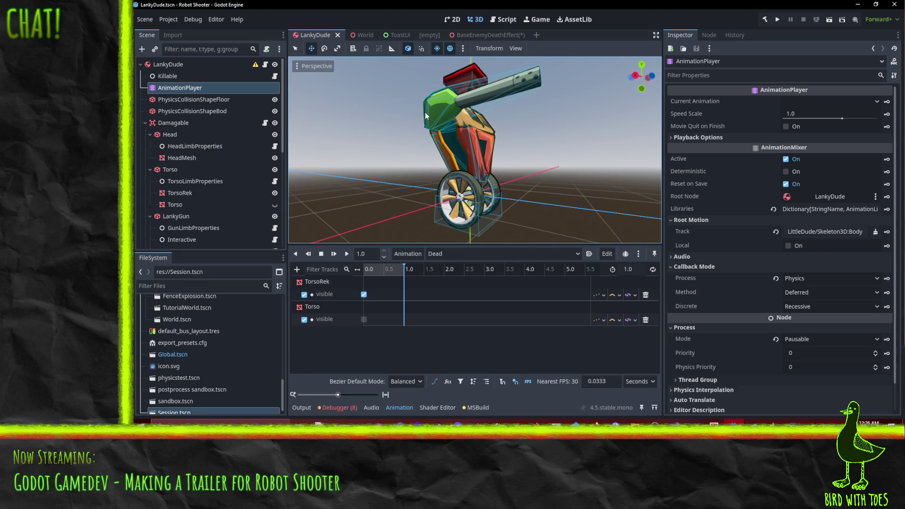
drag(462, 153, 455, 172)
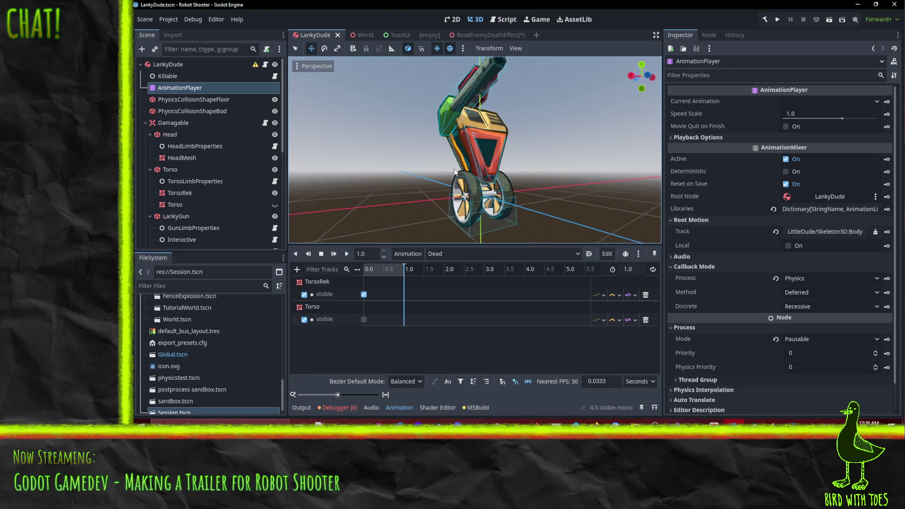
mouse_move(542, 162)
mouse_down()
mouse_move(405, 182)
mouse_move(496, 131)
mouse_up()
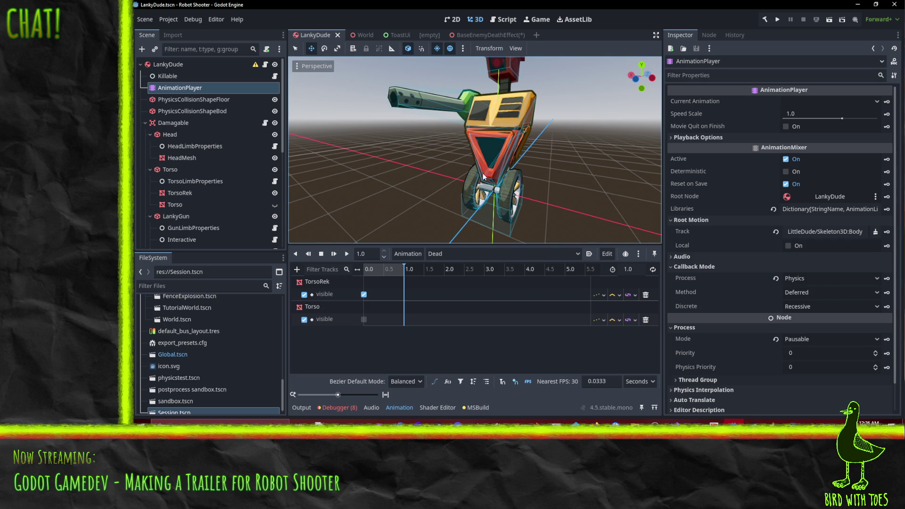
Step: Start a new to-do ticket on the Robot Shooter board
mouse_move(593, 416)
click(551, 406)
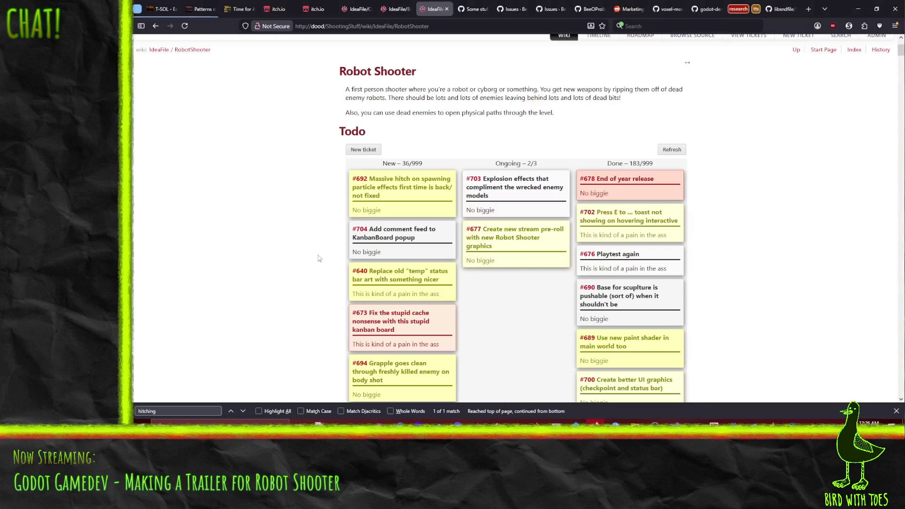
click(364, 149)
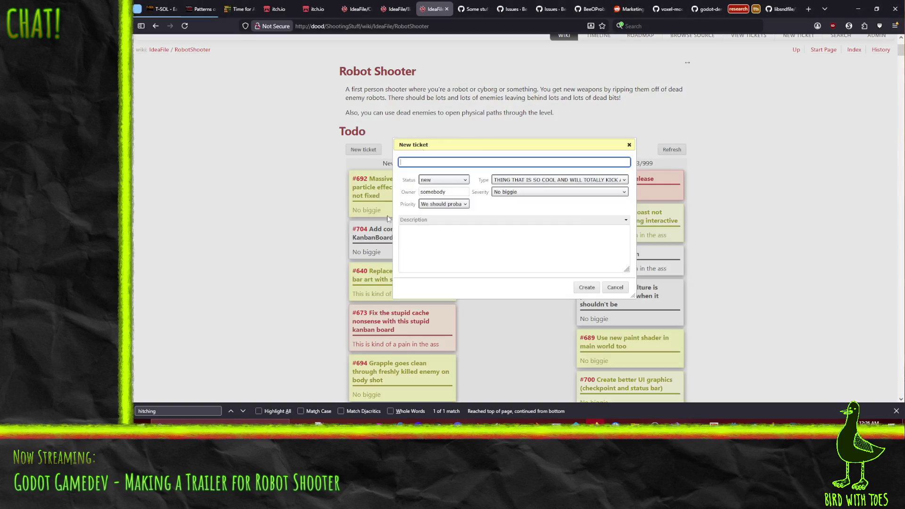
click(521, 179)
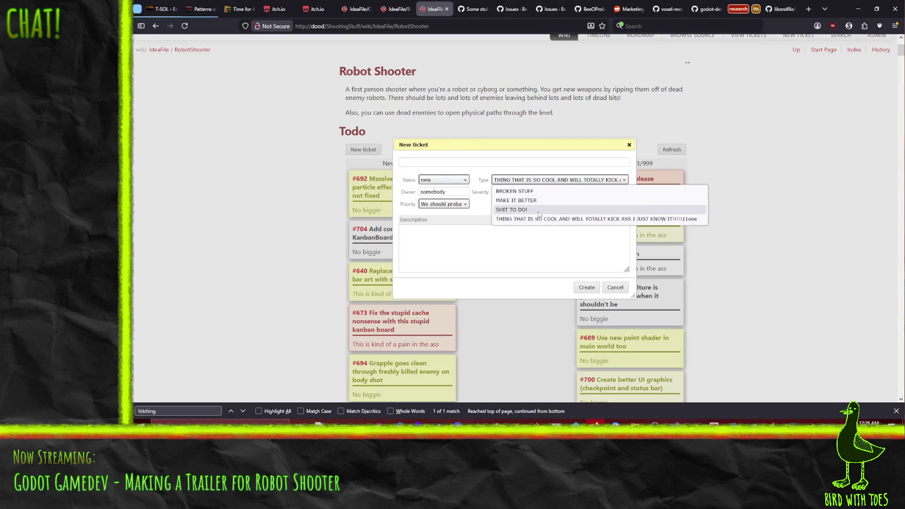
click(519, 199)
click(452, 162)
text(Improve look of dead lanky)
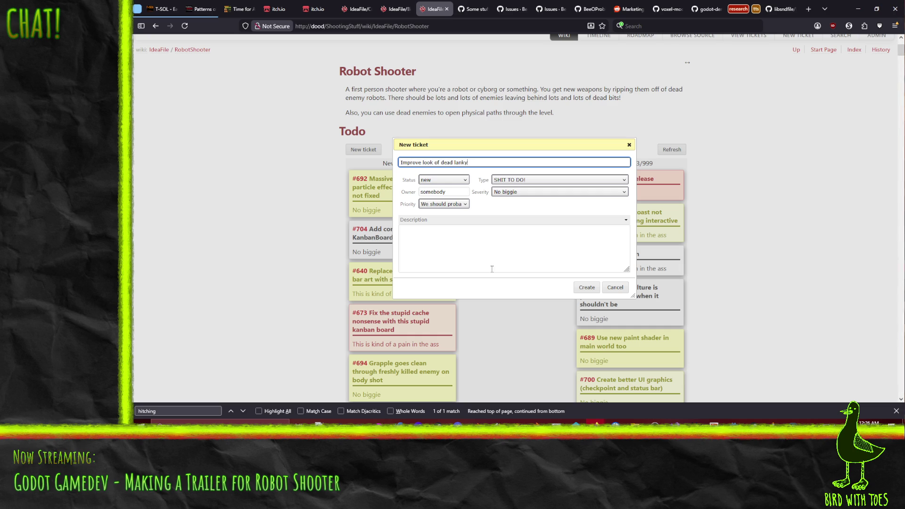
Step: Write the description and create ticket #705 'Improve look of dead lanky', then return to Godot
click(495, 269)
text(Link up holes so hollowness is more obvious)
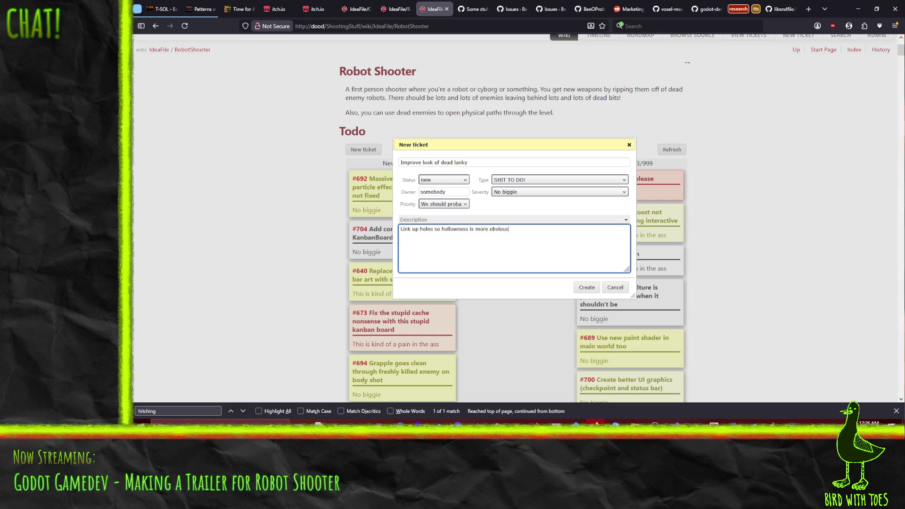
key(Home)
text(*)
key(End)
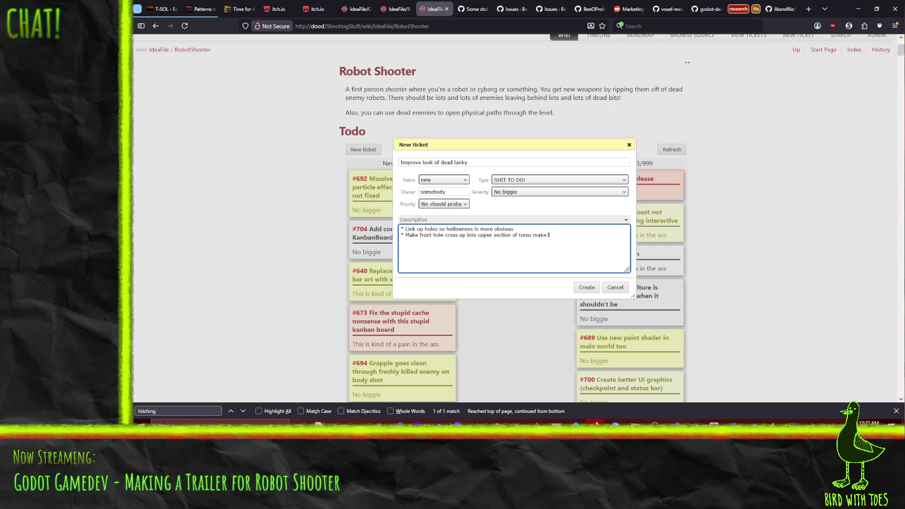
text(look more torn/asymmetrical)
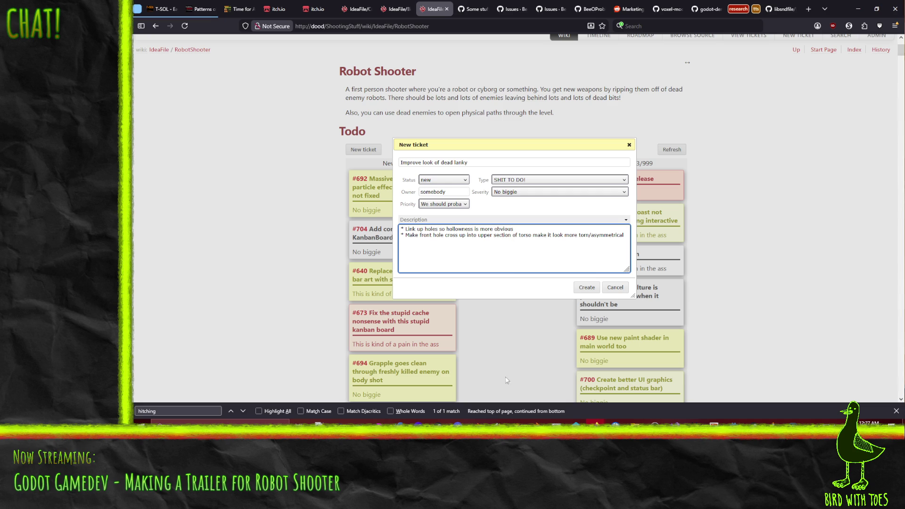
click(595, 284)
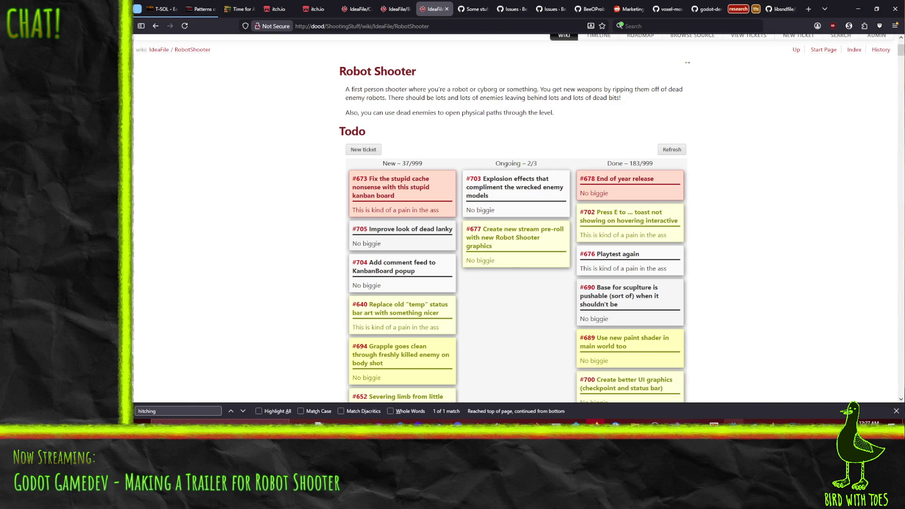
click(734, 421)
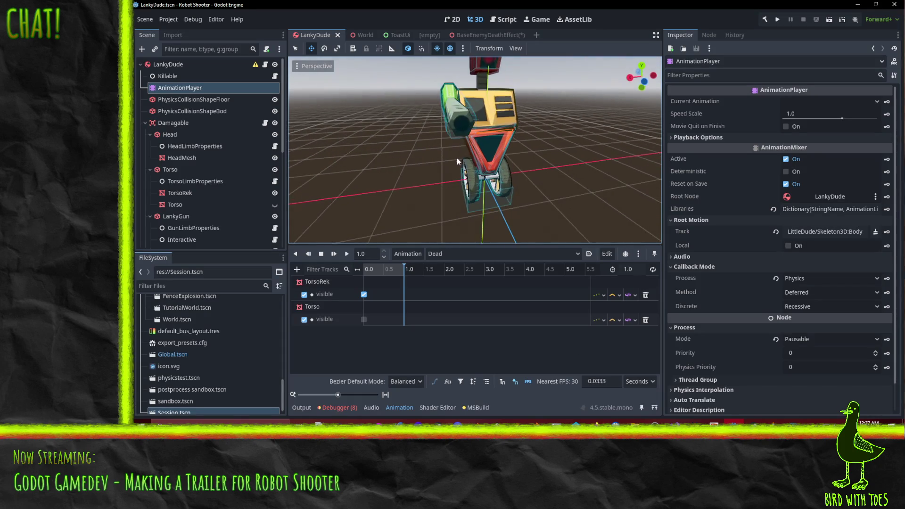
Step: Orbit the robot view, then start another new ticket on the kanban board
mouse_move(458, 159)
mouse_down()
mouse_move(350, 149)
mouse_move(372, 152)
mouse_move(505, 240)
mouse_up()
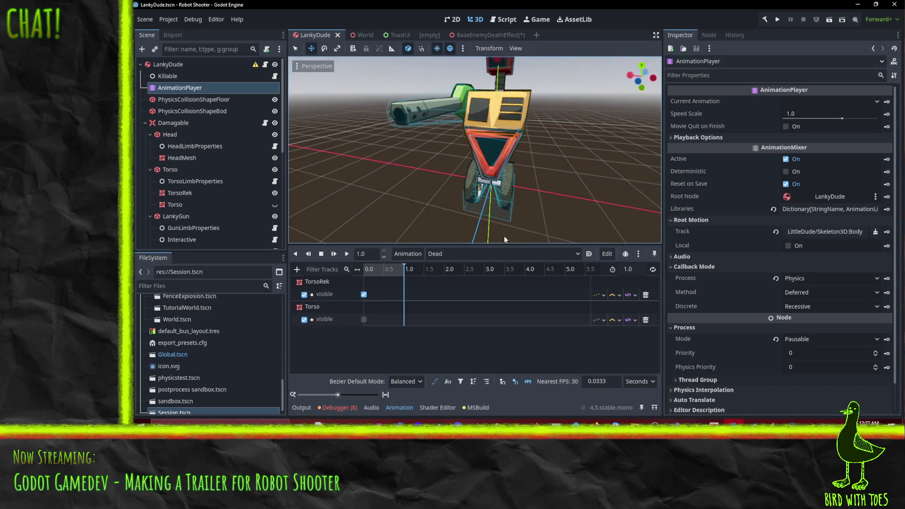
click(734, 422)
click(364, 149)
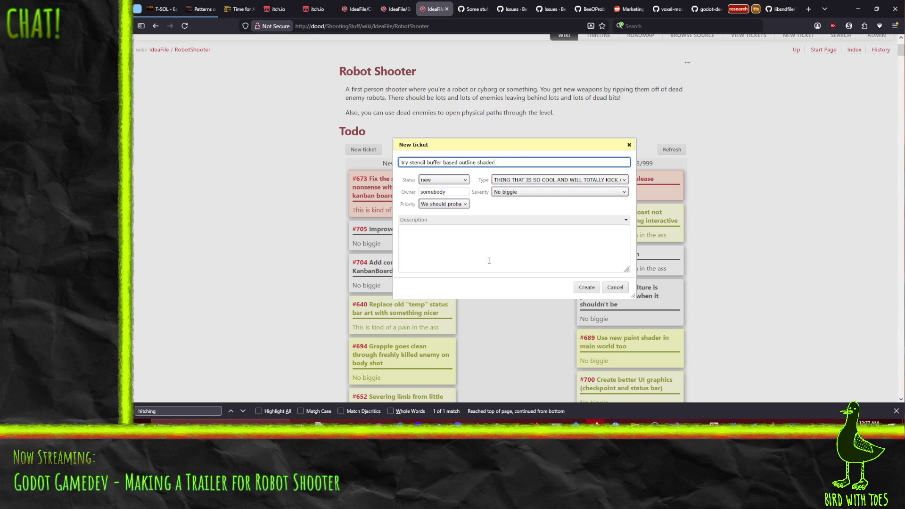
Step: Create the 'Try stencil buffer based outline shader' ticket, minimize the browser, and return to Godot
click(586, 288)
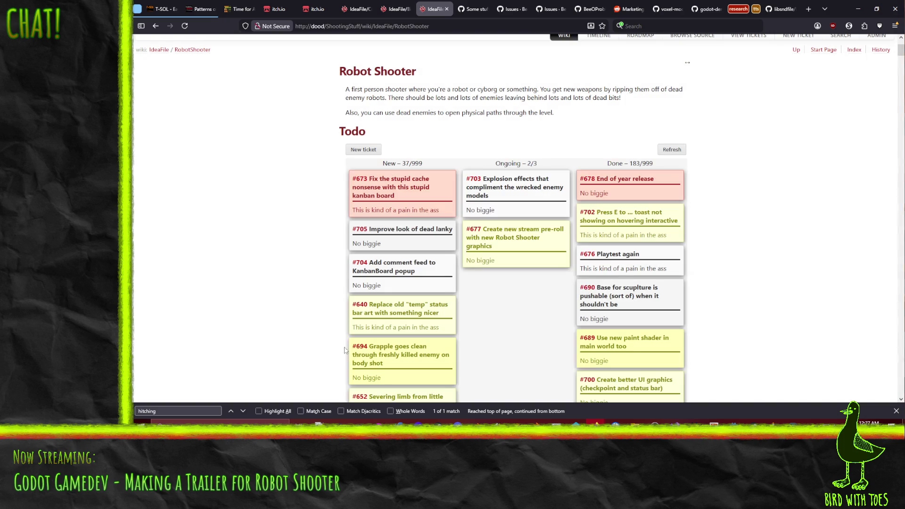
click(858, 8)
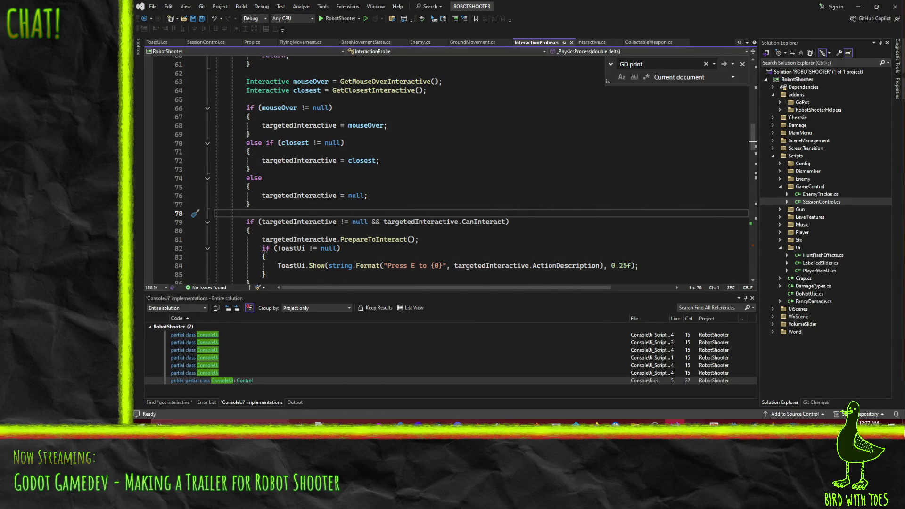
click(735, 421)
click(674, 421)
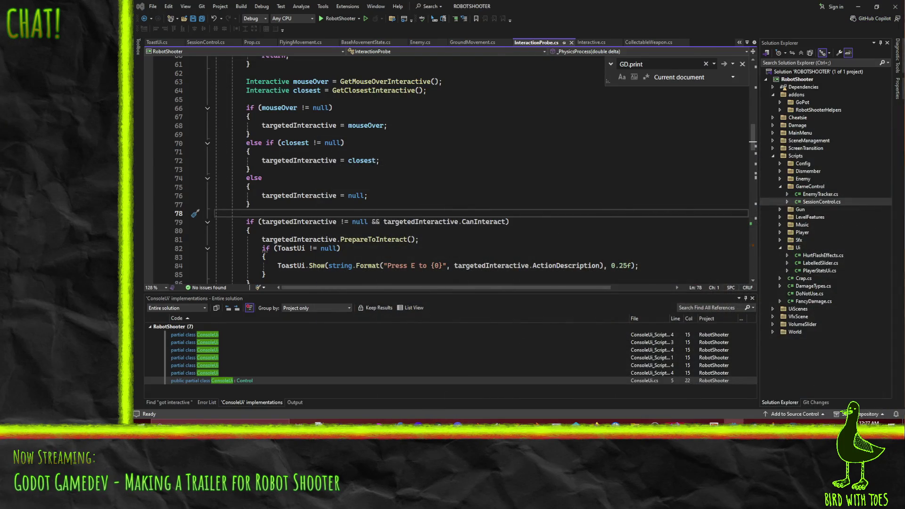
click(734, 421)
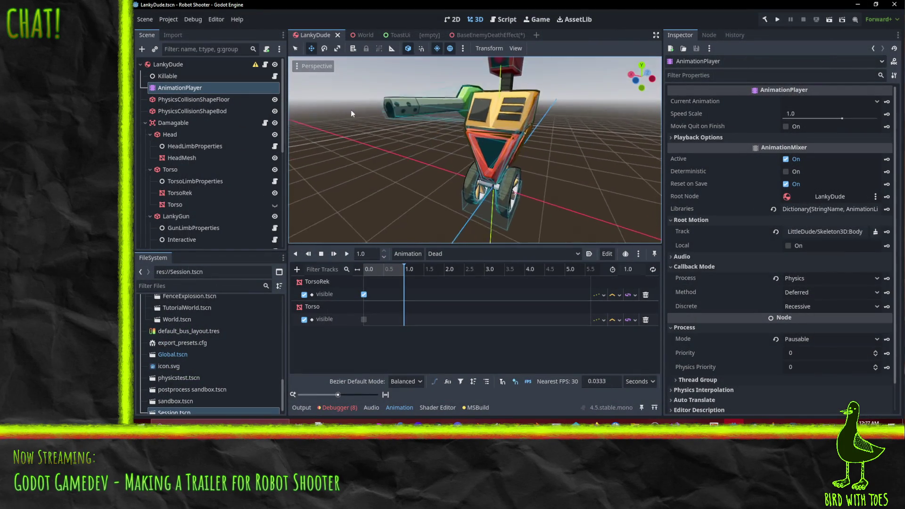
scroll(485, 113, up, 5)
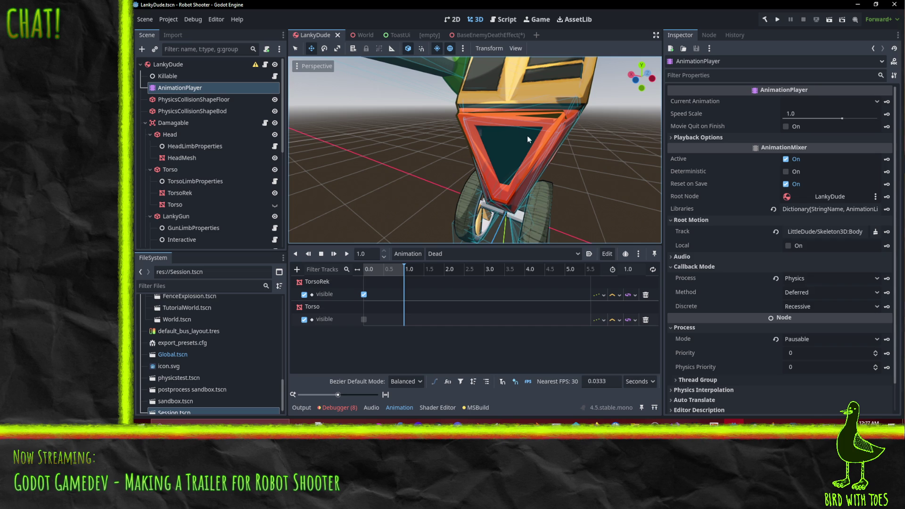
mouse_move(527, 135)
mouse_down()
mouse_move(462, 108)
mouse_move(589, 153)
mouse_move(539, 134)
mouse_up()
scroll(473, 113, down, 3)
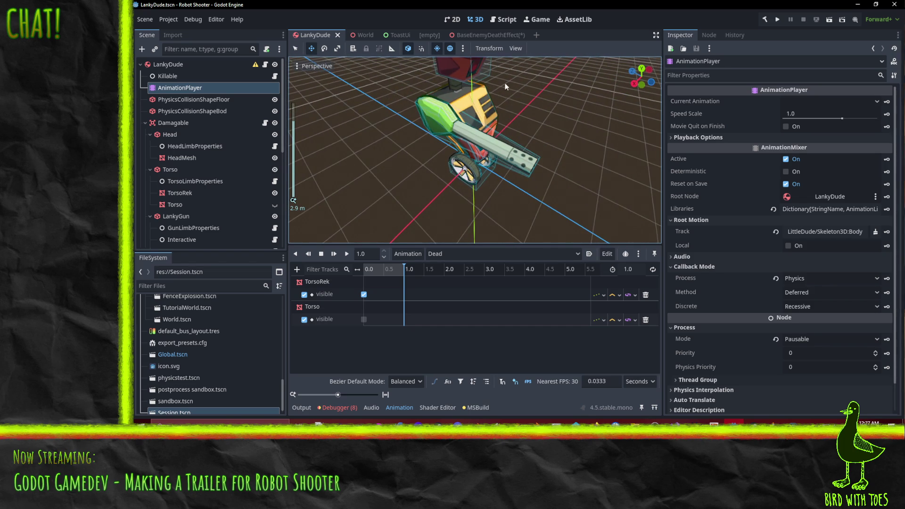
mouse_move(505, 87)
mouse_down()
mouse_move(660, 221)
mouse_move(520, 80)
mouse_up()
scroll(520, 80, up, 3)
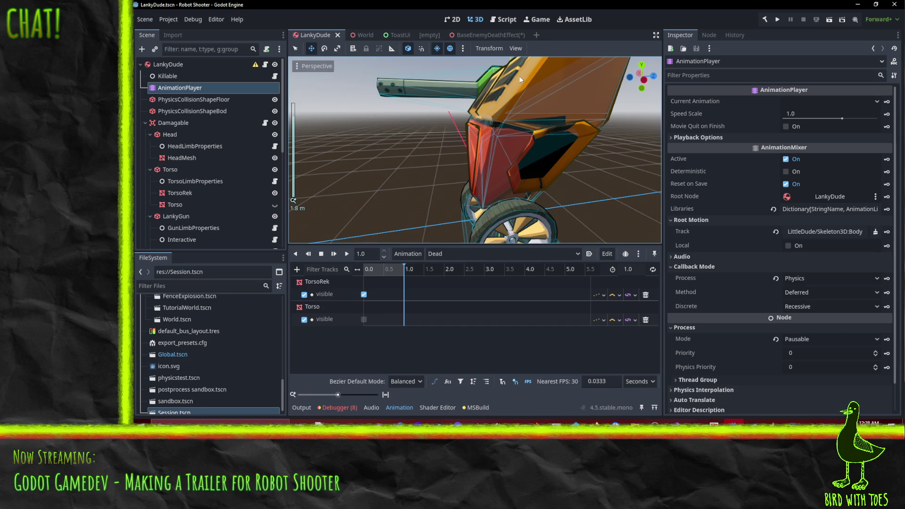
scroll(520, 79, down, 3)
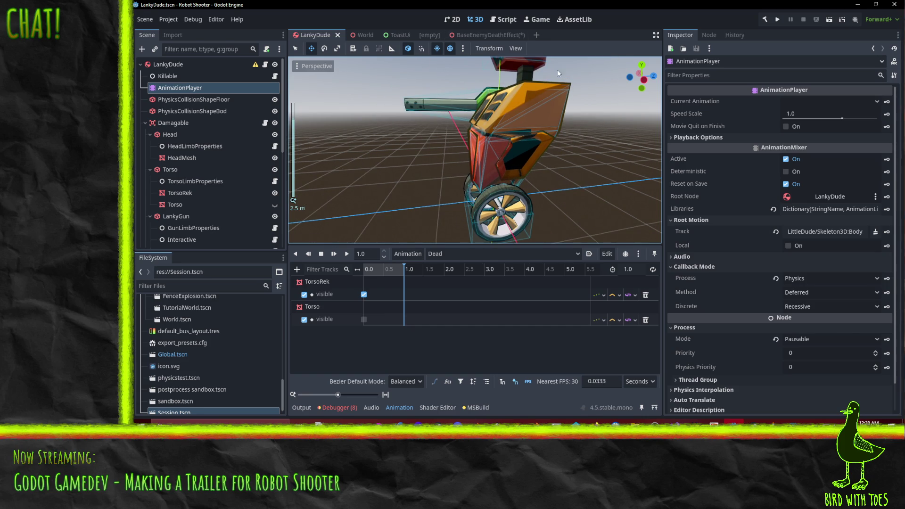
drag(472, 129, 469, 135)
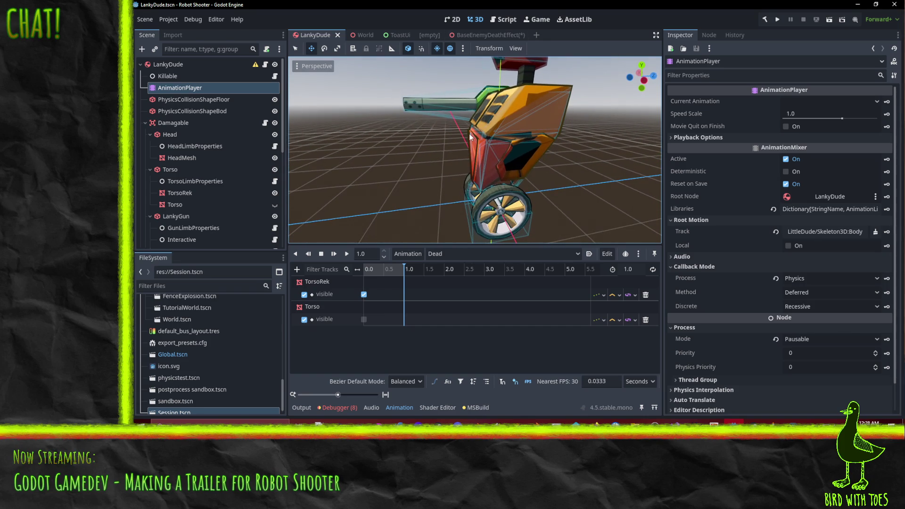
mouse_move(502, 182)
mouse_down()
mouse_move(476, 137)
mouse_move(447, 149)
mouse_move(460, 160)
mouse_move(559, 143)
mouse_move(642, 143)
mouse_move(490, 146)
mouse_up()
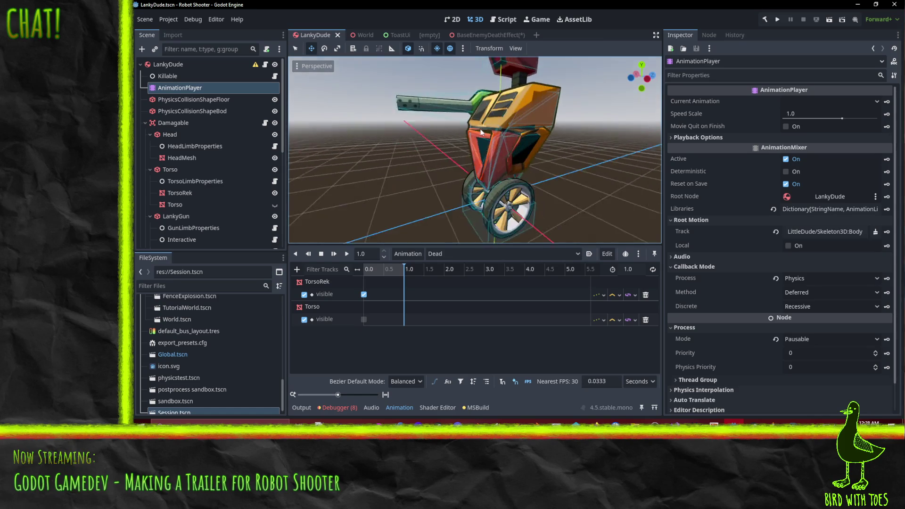
scroll(487, 148, up, 5)
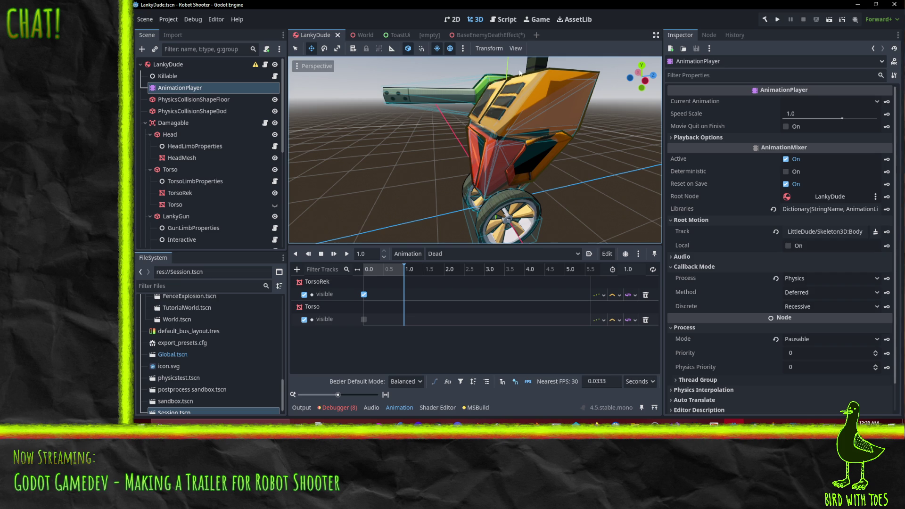
mouse_move(466, 112)
mouse_down()
mouse_move(541, 132)
mouse_move(561, 149)
mouse_move(542, 154)
mouse_move(536, 87)
mouse_move(552, 98)
mouse_move(503, 134)
mouse_move(445, 144)
mouse_move(497, 138)
mouse_move(547, 113)
mouse_move(488, 146)
mouse_move(451, 144)
mouse_move(519, 157)
mouse_up()
scroll(550, 99, up, 5)
mouse_move(501, 126)
mouse_down()
mouse_move(514, 137)
mouse_move(541, 120)
mouse_move(404, 75)
mouse_move(554, 114)
mouse_move(505, 118)
mouse_move(562, 116)
mouse_move(504, 135)
mouse_move(511, 111)
mouse_move(557, 109)
mouse_move(576, 124)
mouse_move(570, 144)
mouse_move(537, 137)
mouse_move(555, 146)
mouse_up()
scroll(547, 110, down, 3)
scroll(556, 147, up, 2)
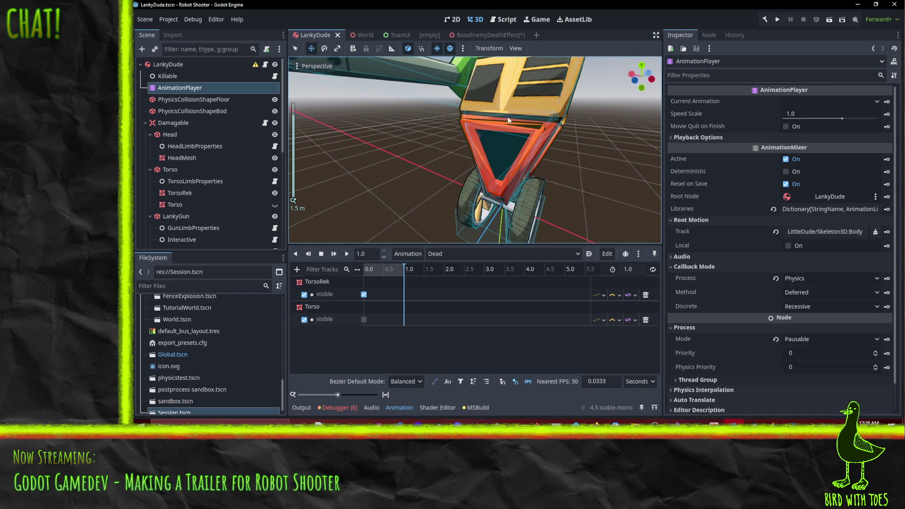
scroll(509, 120, down, 4)
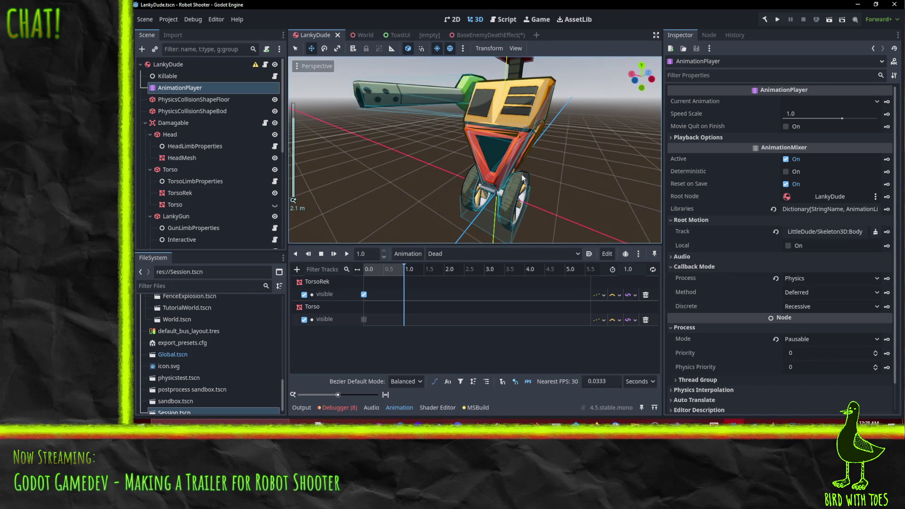
scroll(523, 178, up, 3)
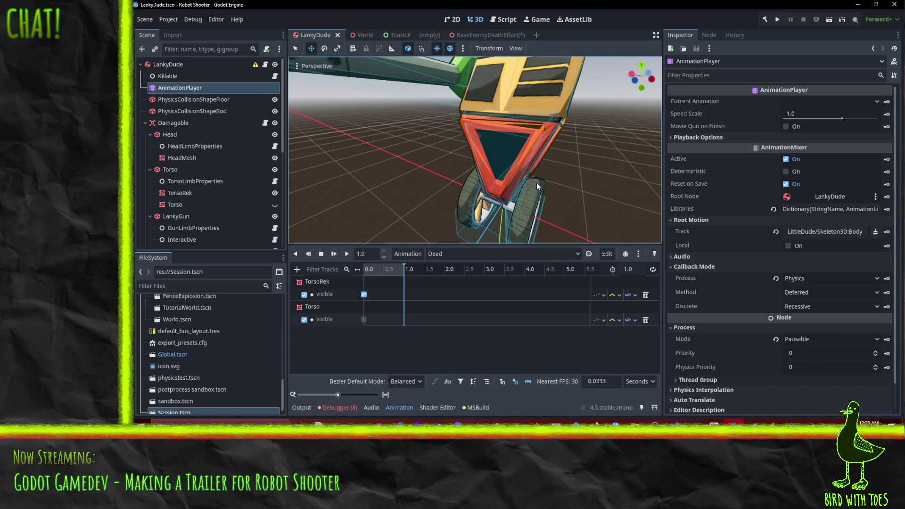
scroll(537, 185, down, 3)
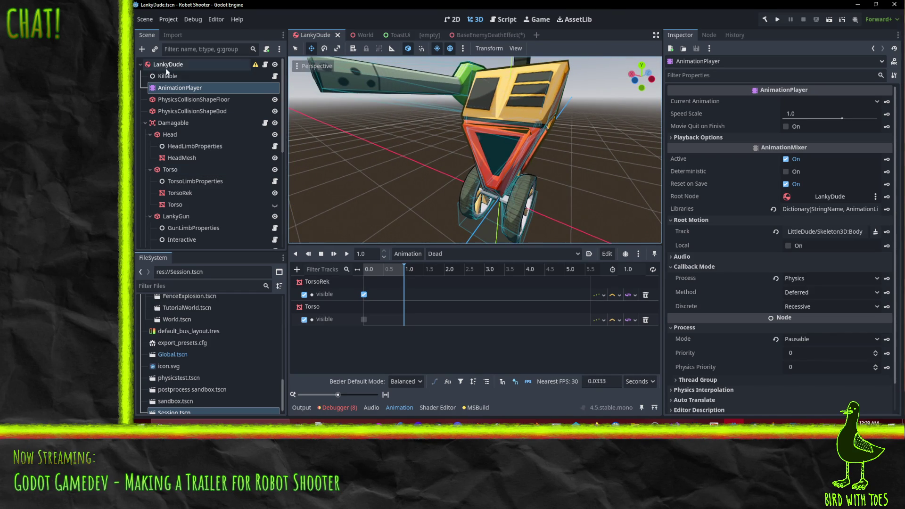
Step: Add a GPUParticles3D as LankyDude's first child and move it lower on the robot's body
right_click(166, 68)
click(213, 91)
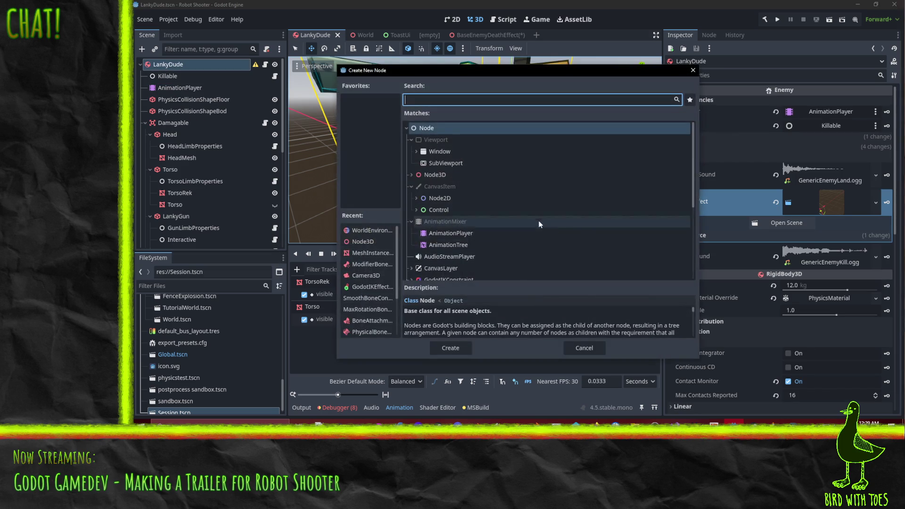
text(gpu)
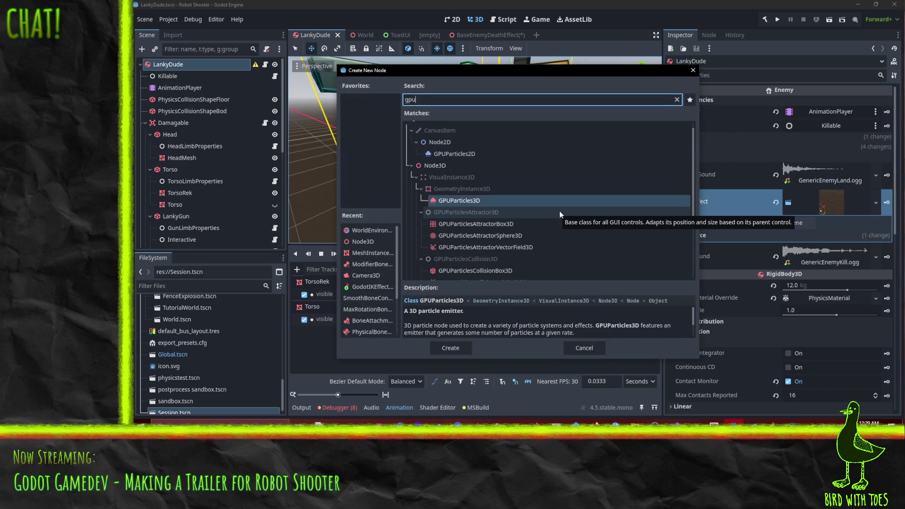
click(465, 345)
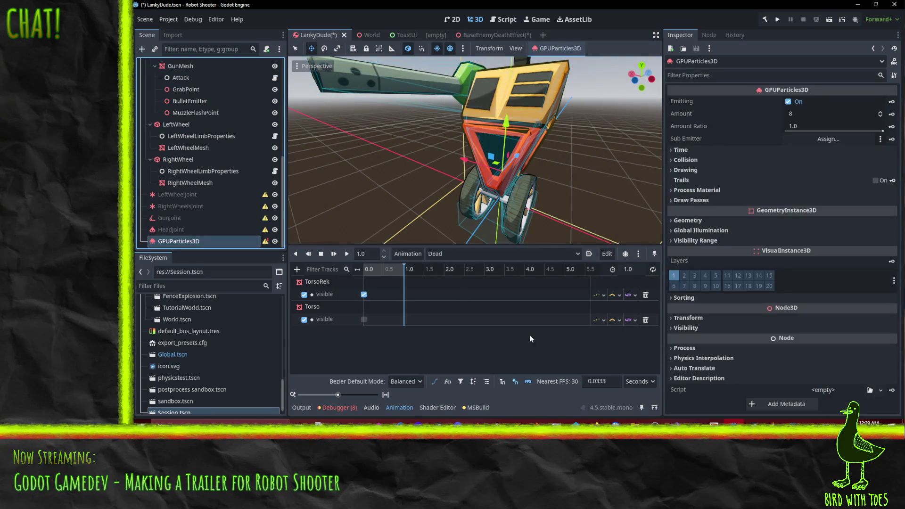
mouse_move(204, 241)
mouse_down()
mouse_move(198, 122)
mouse_move(185, 73)
mouse_up()
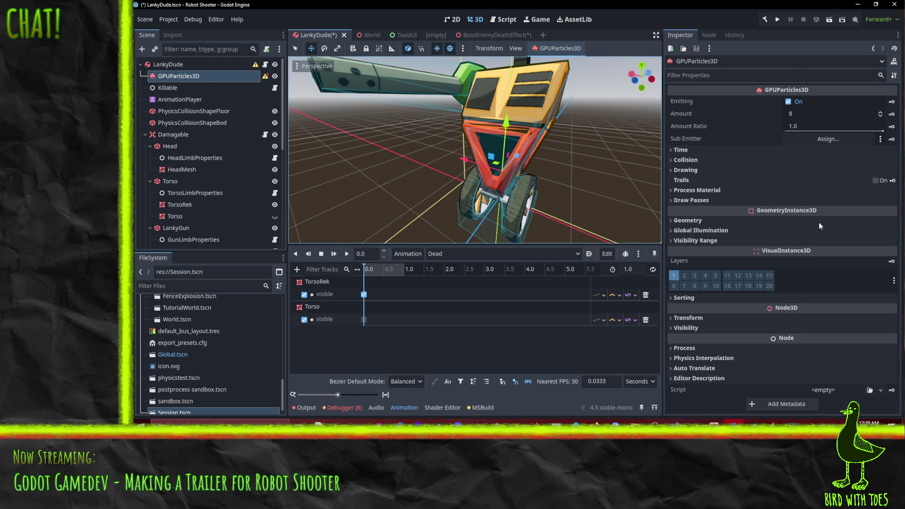
drag(424, 179, 322, 177)
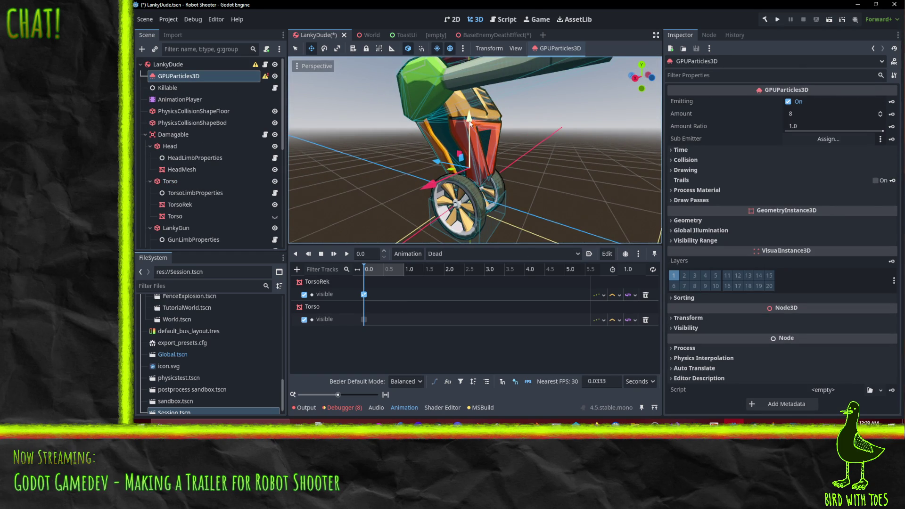
mouse_move(470, 122)
mouse_down()
mouse_move(470, 138)
mouse_move(448, 138)
mouse_move(539, 156)
mouse_move(541, 165)
mouse_up()
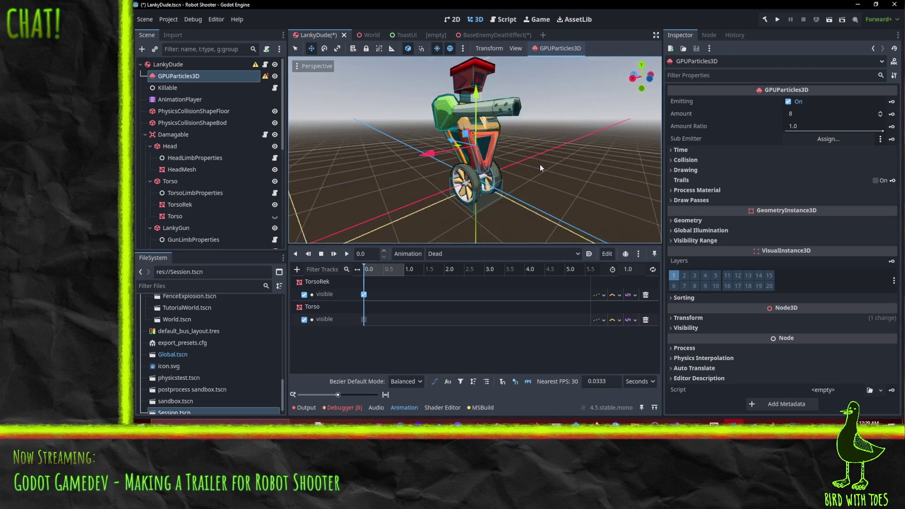
Step: Give the emitter a new ParticleProcessMaterial as its process material
click(700, 169)
click(700, 170)
click(724, 192)
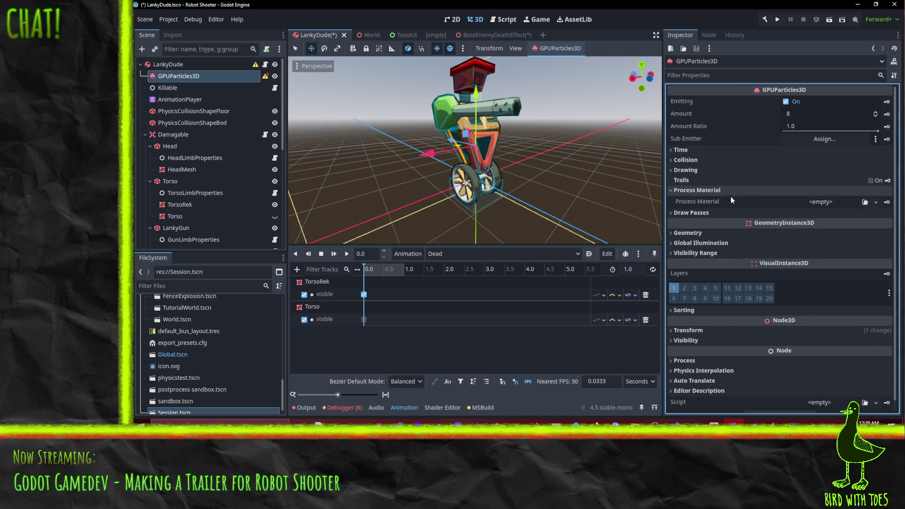
click(876, 202)
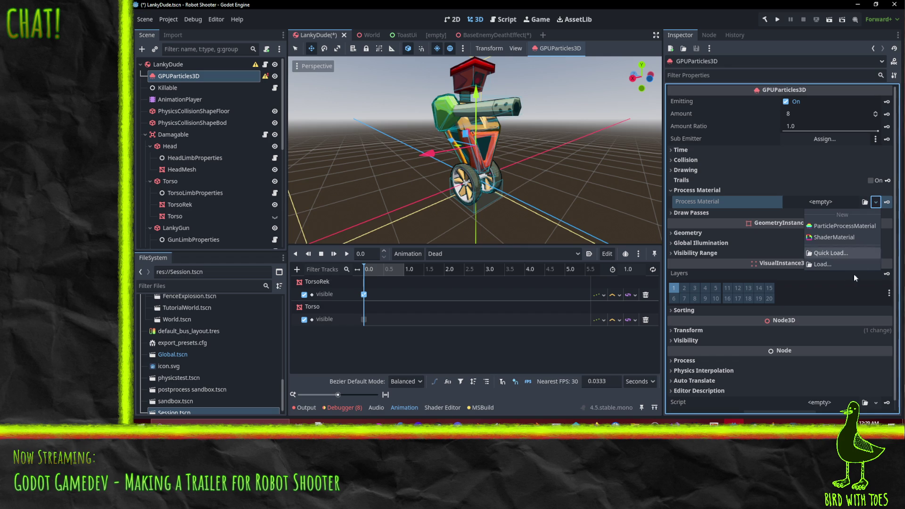
click(851, 226)
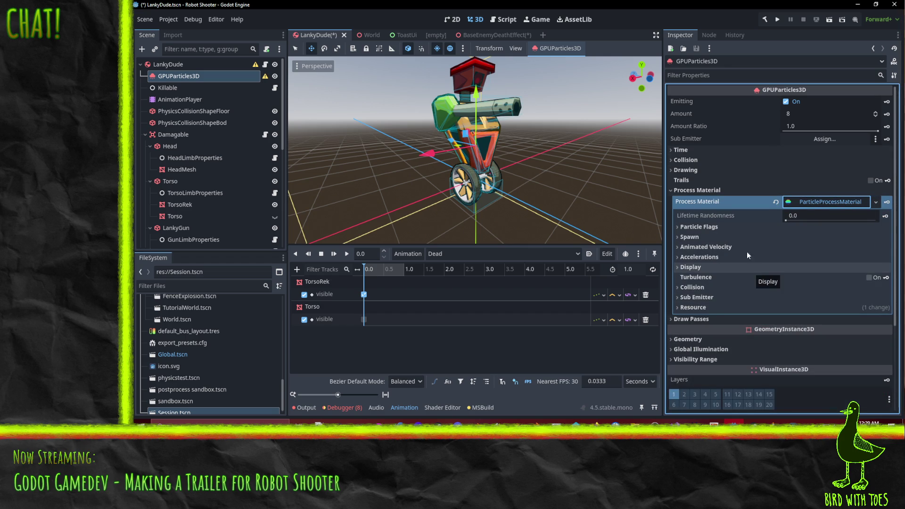
Step: Under Spawn > Position, try Directed Points and Ring emission shapes, then settle on Box
click(720, 230)
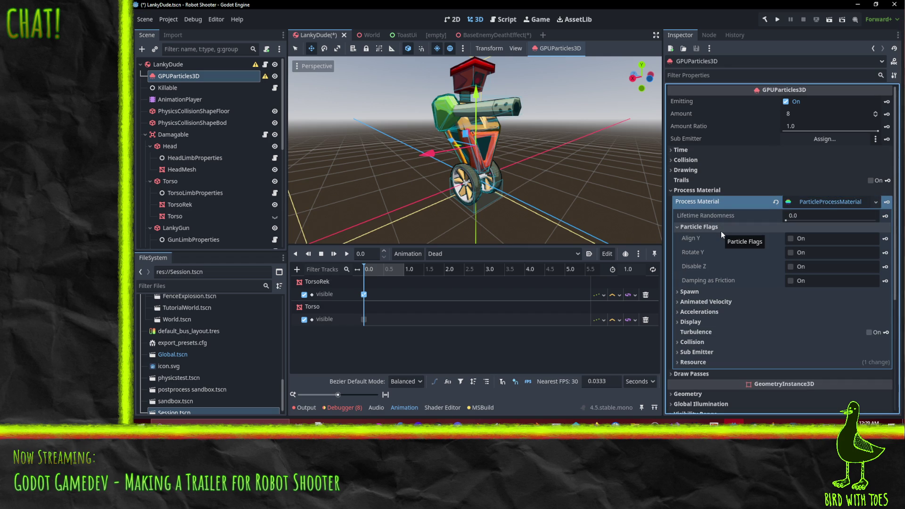
click(705, 291)
scroll(713, 295, down, 1)
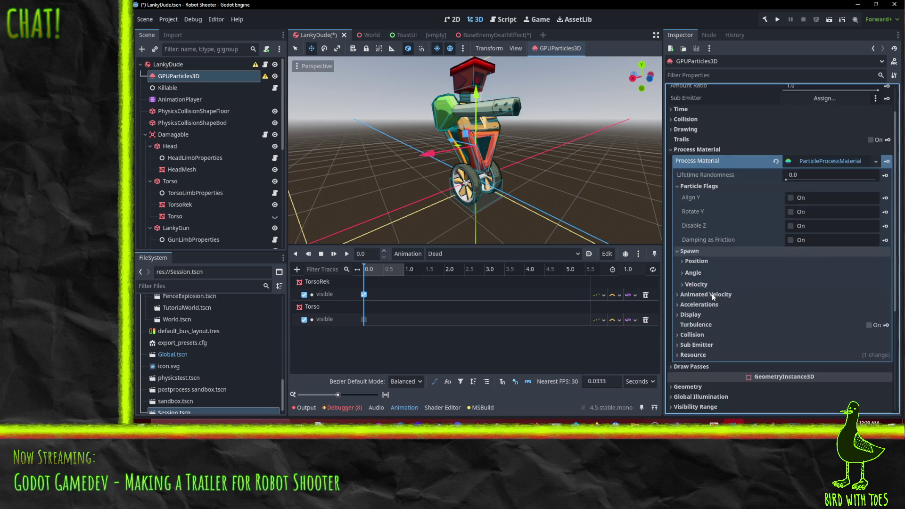
click(703, 264)
drag(502, 154, 350, 168)
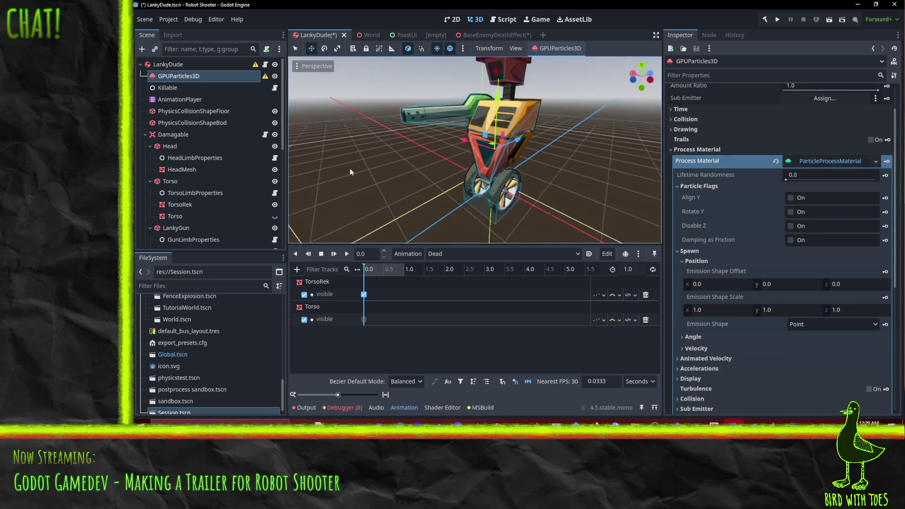
click(823, 328)
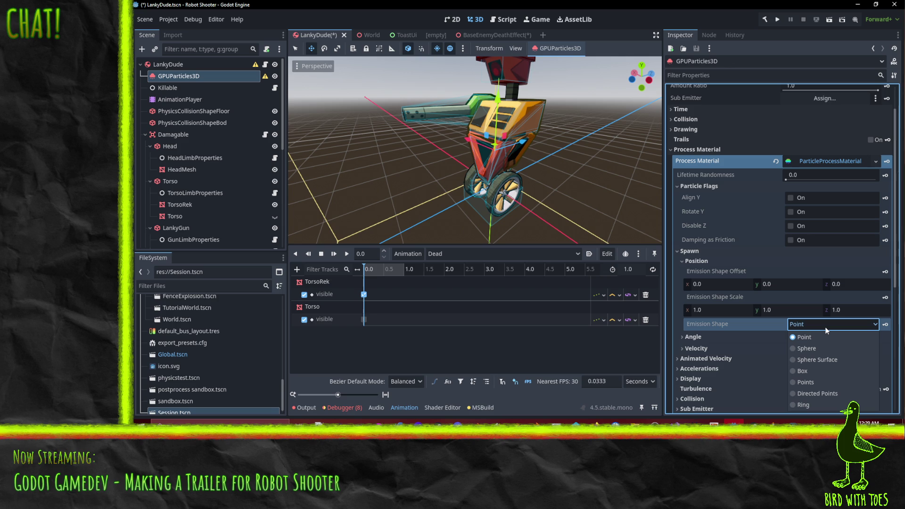
click(830, 393)
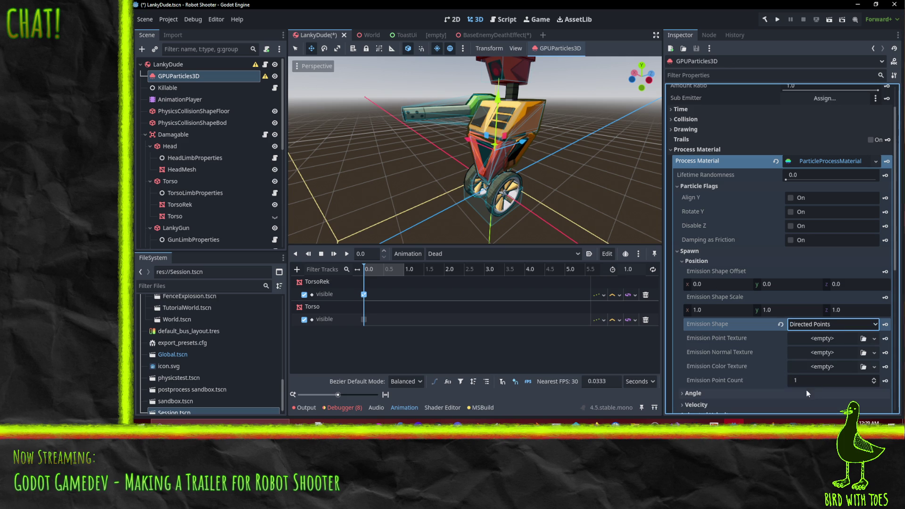
click(821, 325)
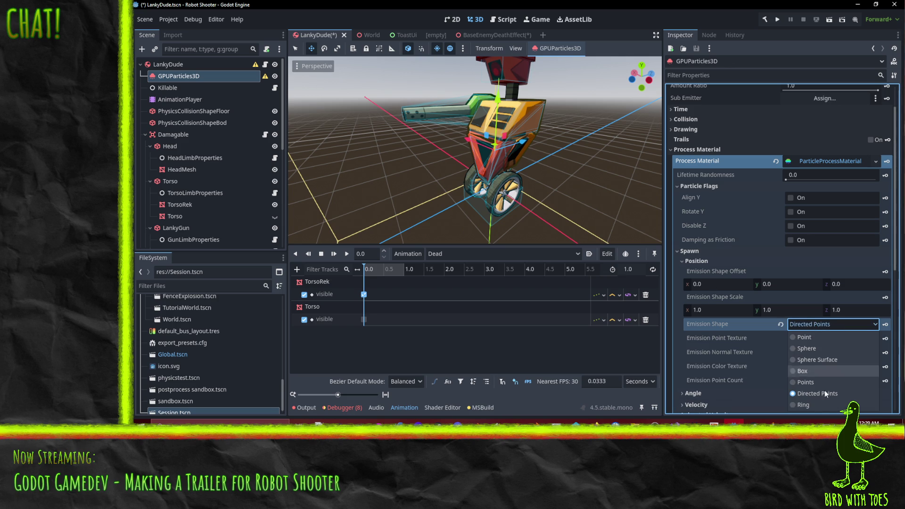
click(814, 404)
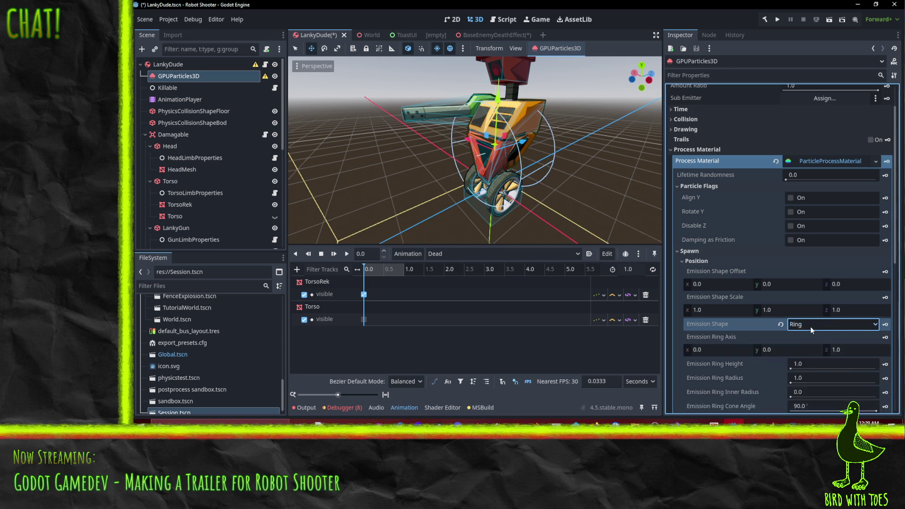
click(811, 326)
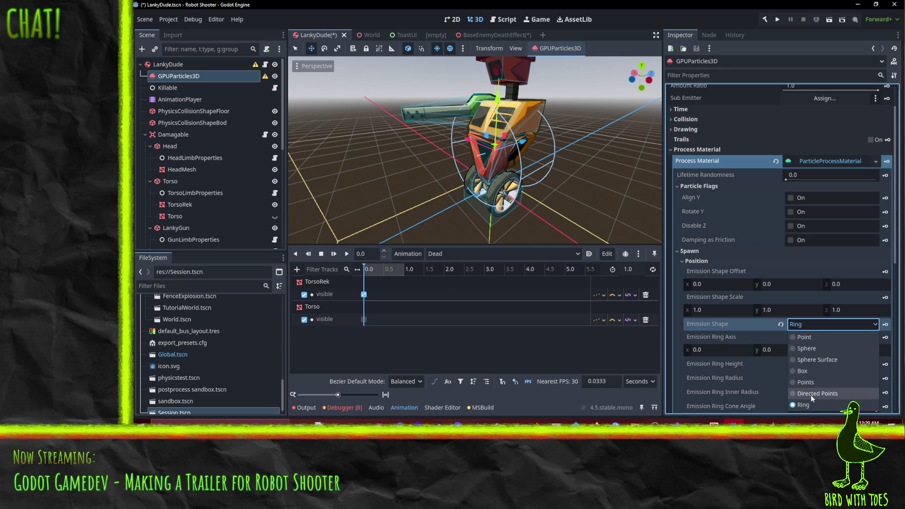
click(821, 372)
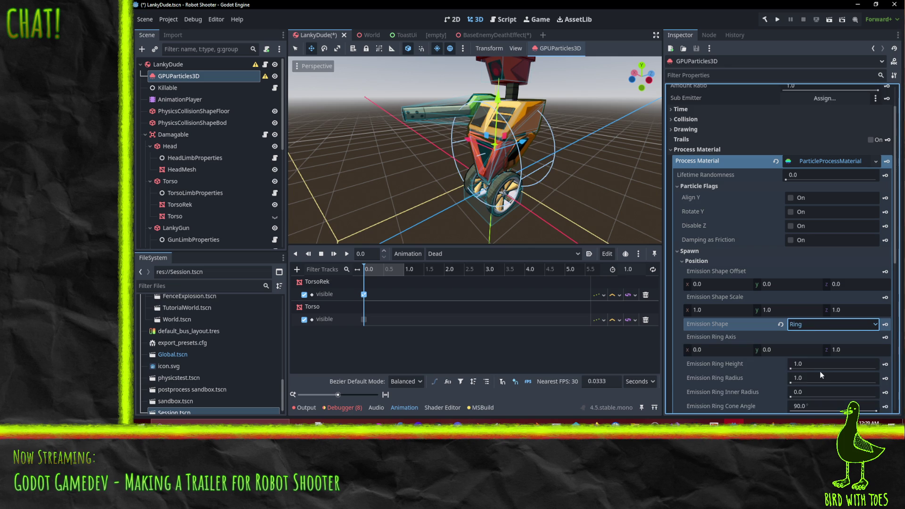
click(806, 324)
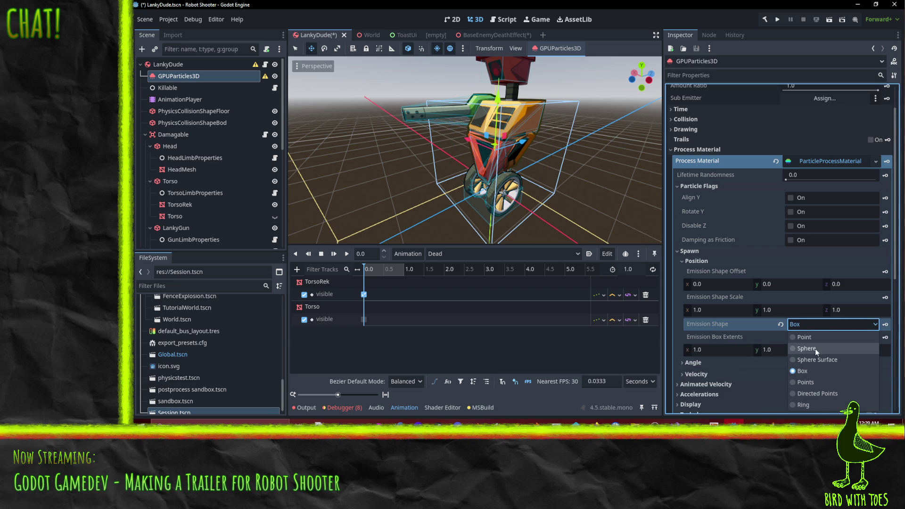
key(Escape)
Step: Reset the emission shape to Point and orbit and zoom to view the robot from the front
click(780, 325)
mouse_move(471, 165)
mouse_down()
mouse_move(319, 170)
mouse_move(465, 140)
mouse_up()
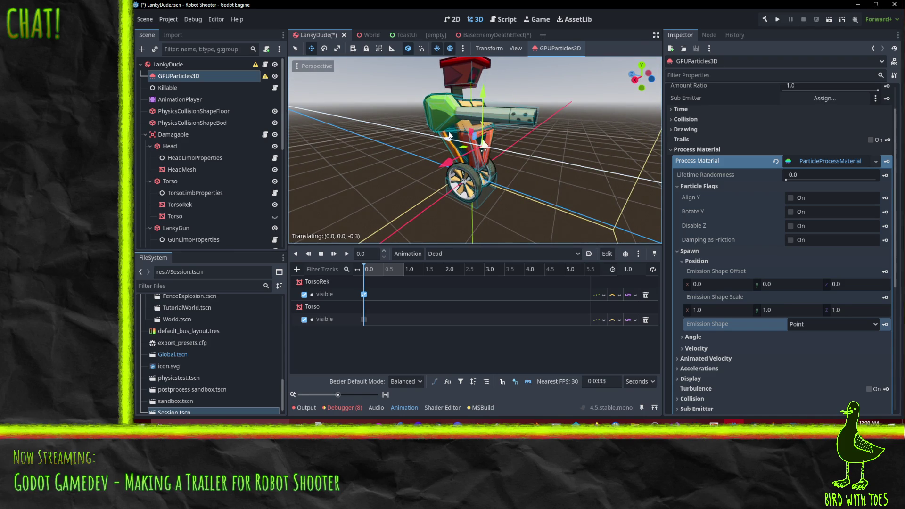
mouse_move(519, 142)
mouse_down()
mouse_move(542, 143)
mouse_move(536, 148)
mouse_move(546, 136)
mouse_move(511, 127)
mouse_move(483, 138)
mouse_move(540, 140)
mouse_up()
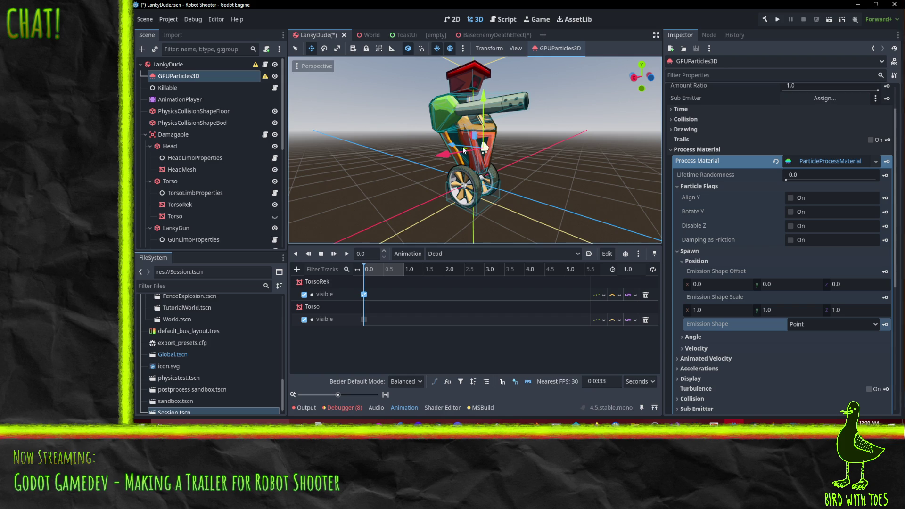
drag(412, 180, 529, 140)
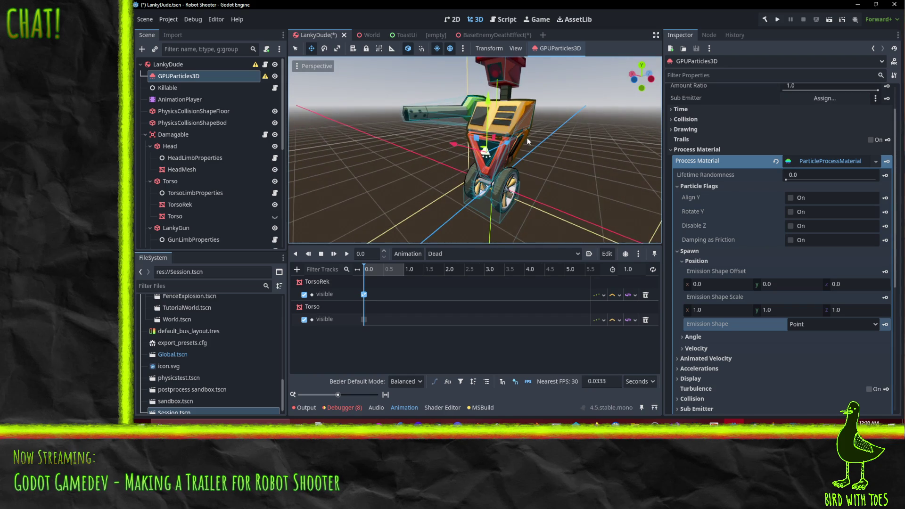
mouse_move(578, 162)
mouse_down()
mouse_move(331, 194)
mouse_move(302, 189)
mouse_move(293, 171)
mouse_move(619, 177)
mouse_up()
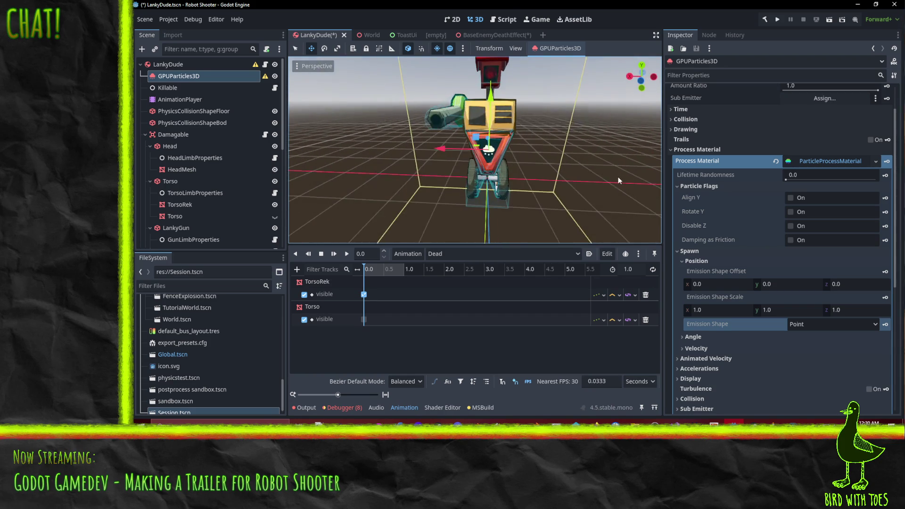
scroll(608, 184, up, 3)
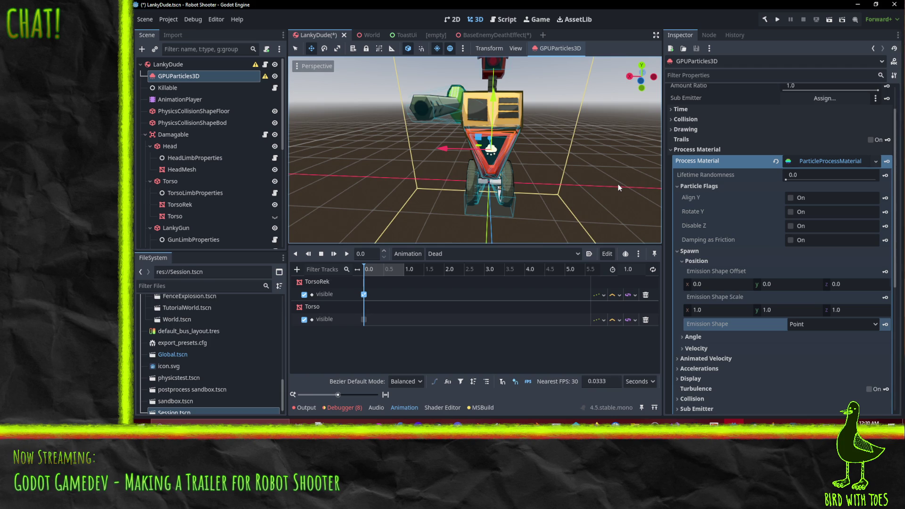
scroll(782, 255, down, 5)
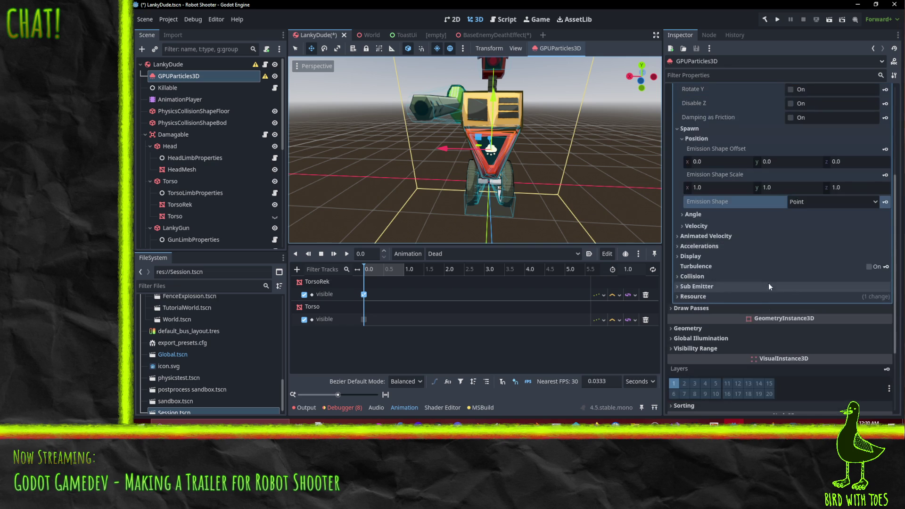
Step: Browse the velocity and acceleration sections and edit the gravity's Y value
click(712, 237)
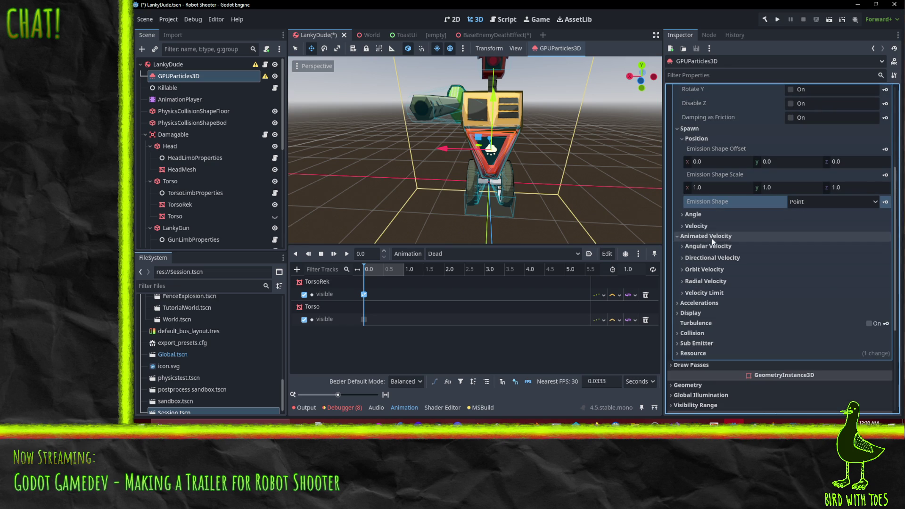
click(713, 242)
click(717, 244)
click(723, 245)
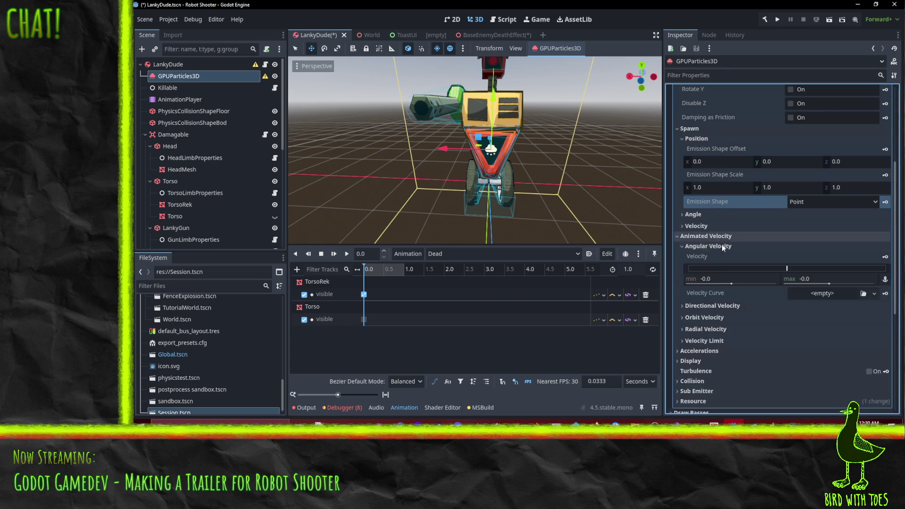
click(723, 245)
click(718, 258)
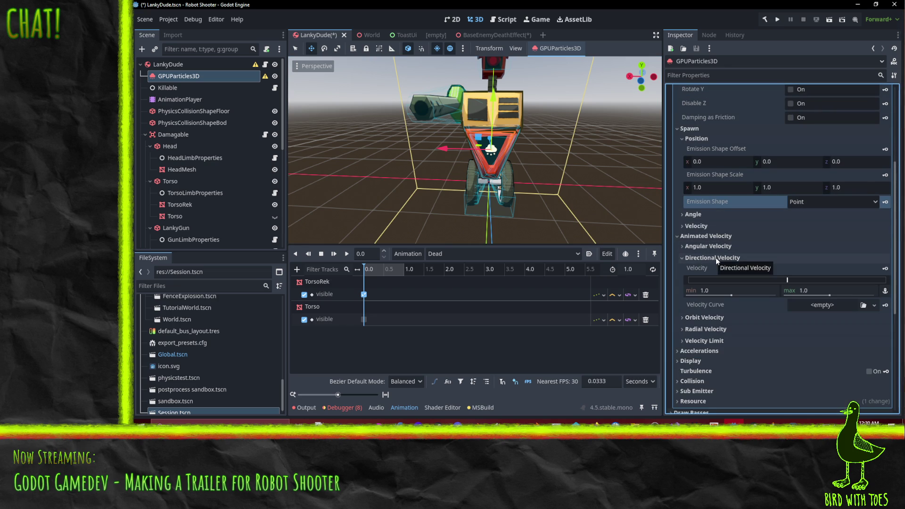
click(712, 259)
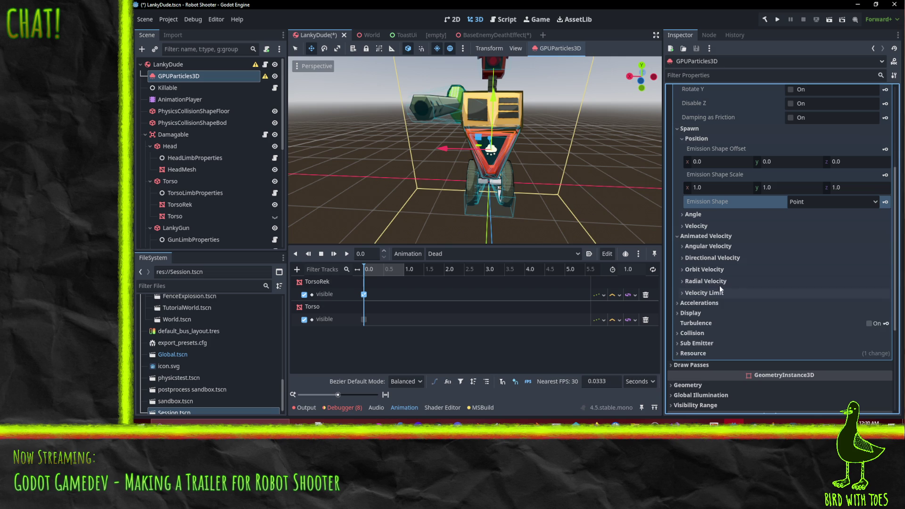
click(695, 236)
click(697, 247)
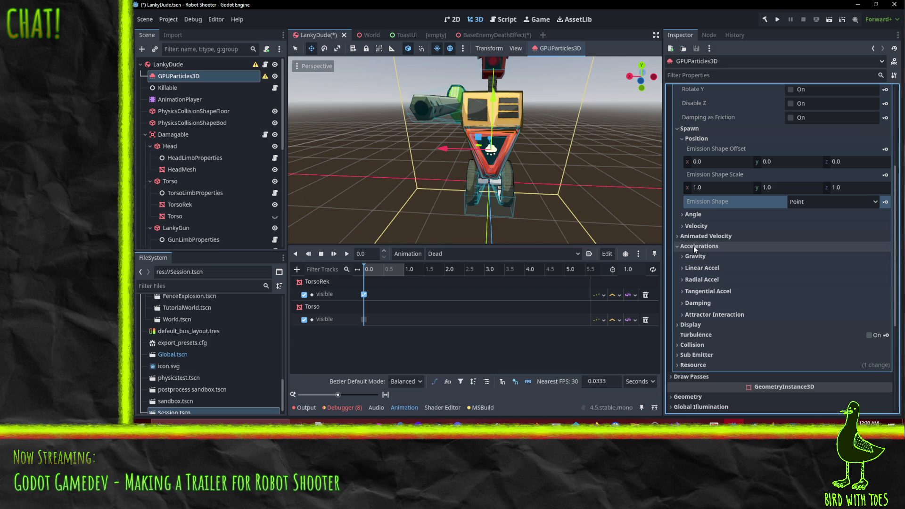
click(695, 256)
click(787, 283)
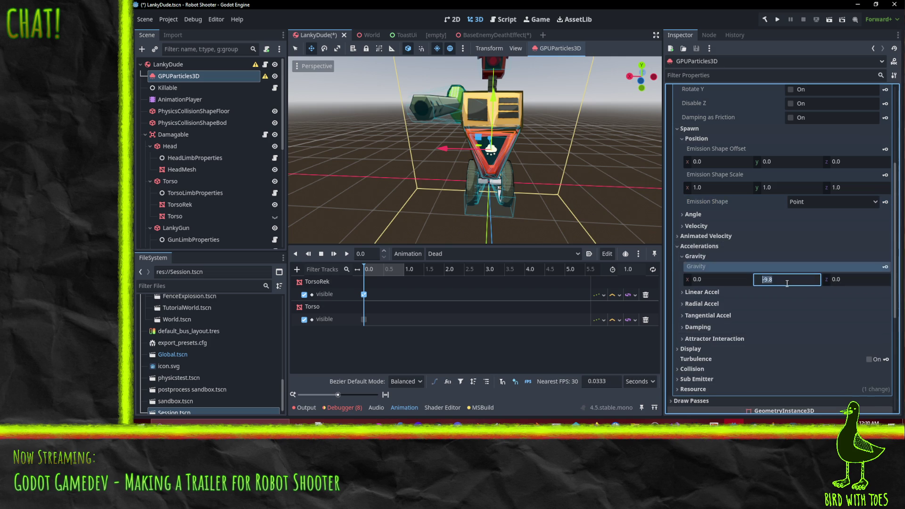
scroll(778, 283, down, 3)
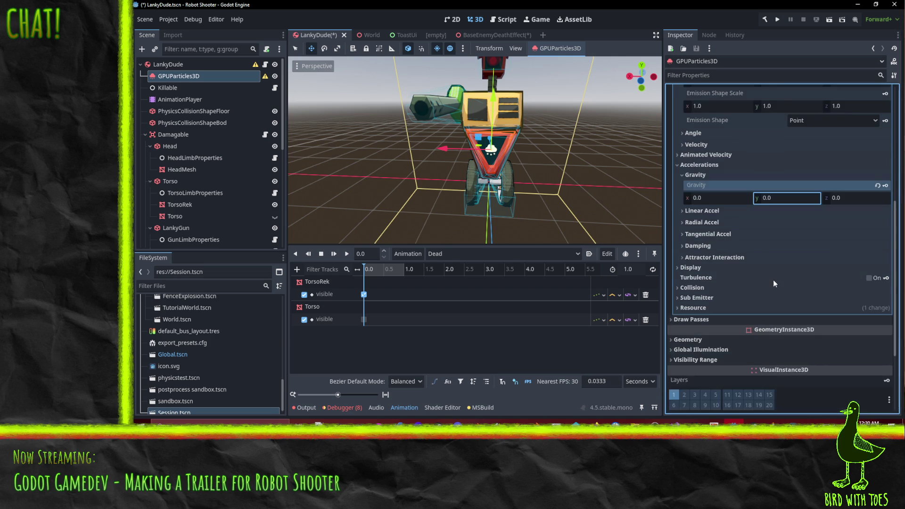
click(727, 211)
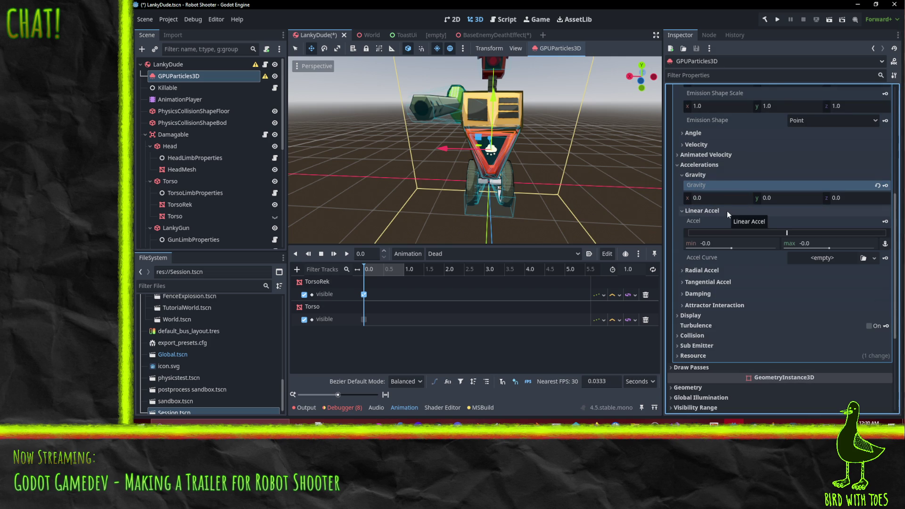
click(720, 209)
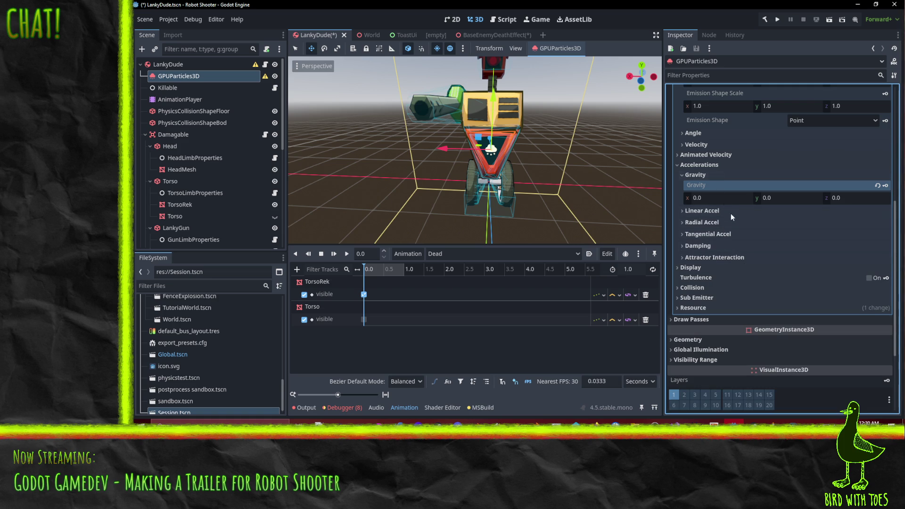
Step: Set the Display > Scale range to min 0.75 and max 1.25
click(703, 268)
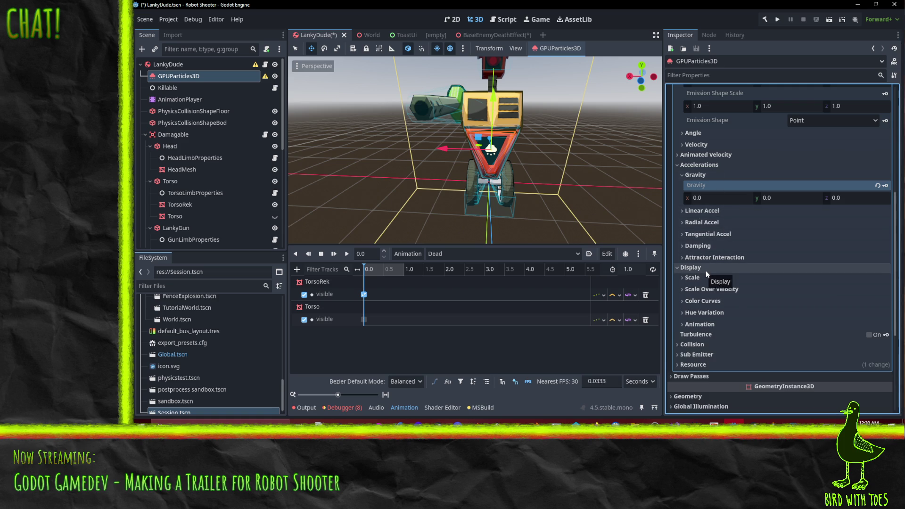
click(698, 278)
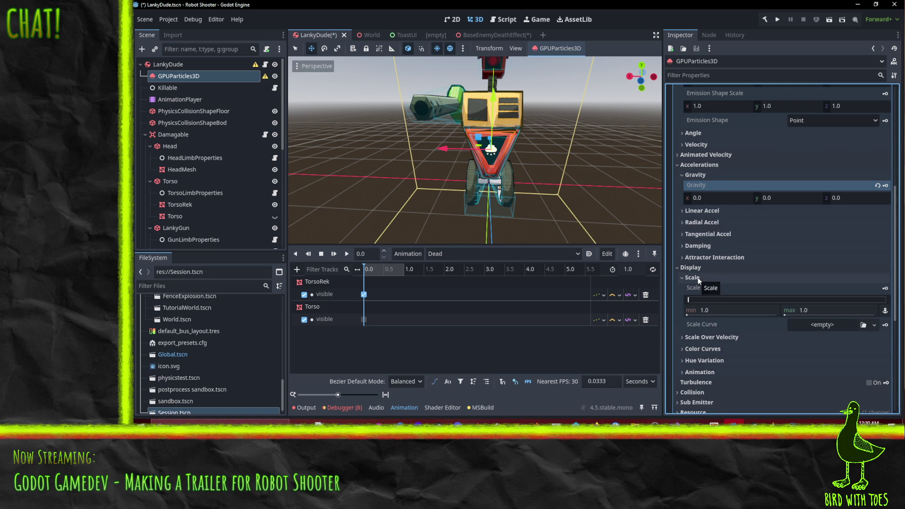
click(698, 277)
click(699, 277)
scroll(812, 273, down, 3)
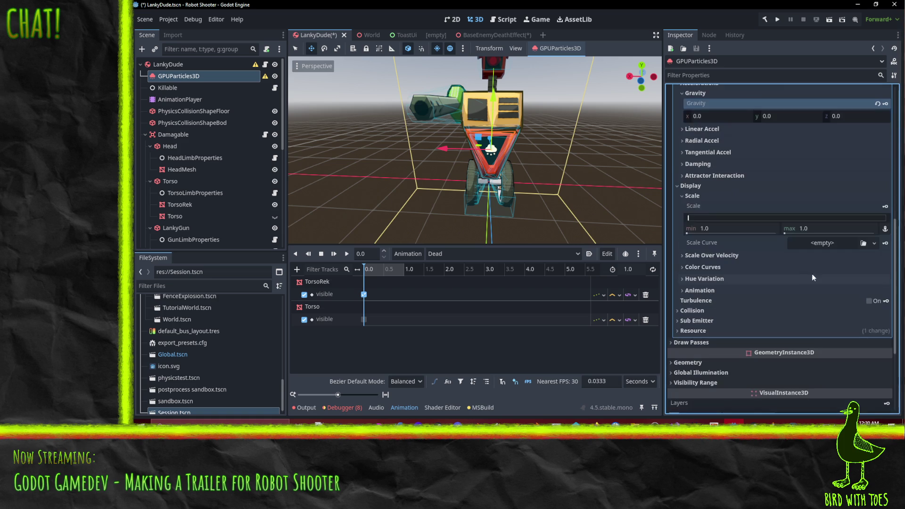
click(736, 231)
text(0.75)
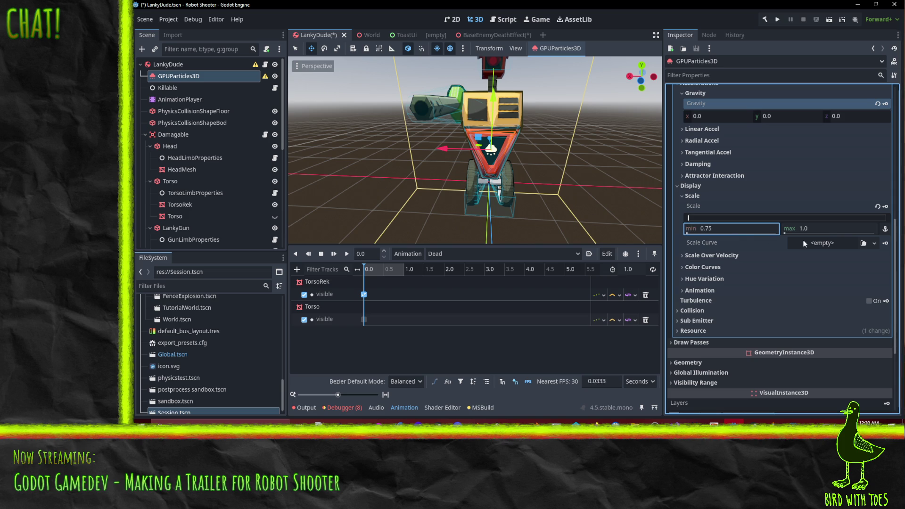
click(822, 228)
text(1.25)
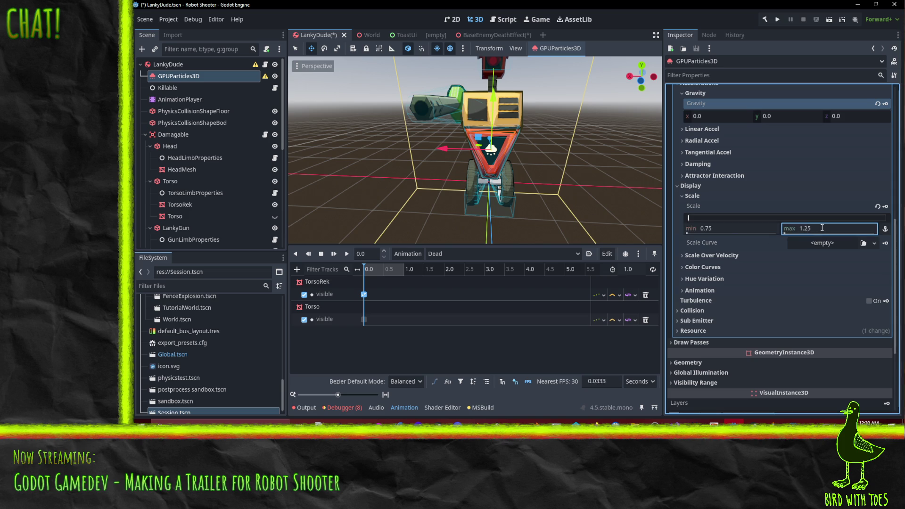
scroll(734, 231, down, 2)
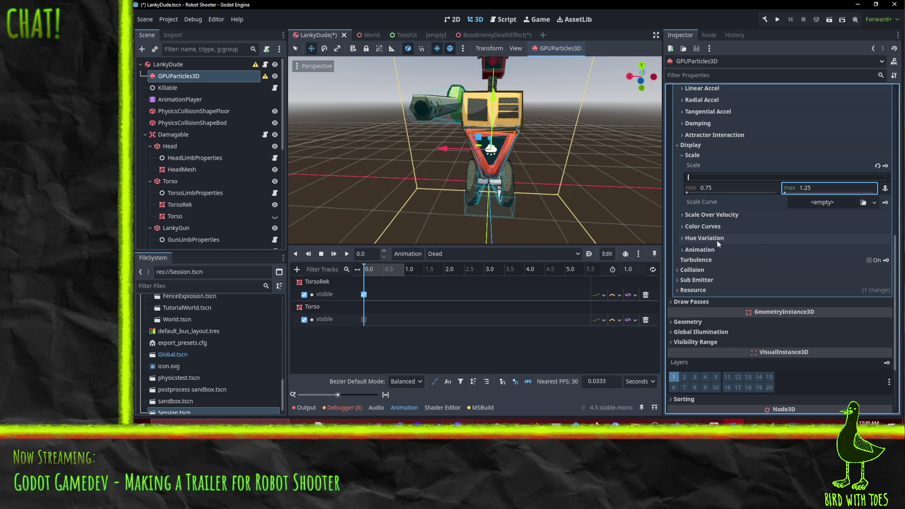
click(716, 239)
click(715, 239)
scroll(719, 238, down, 2)
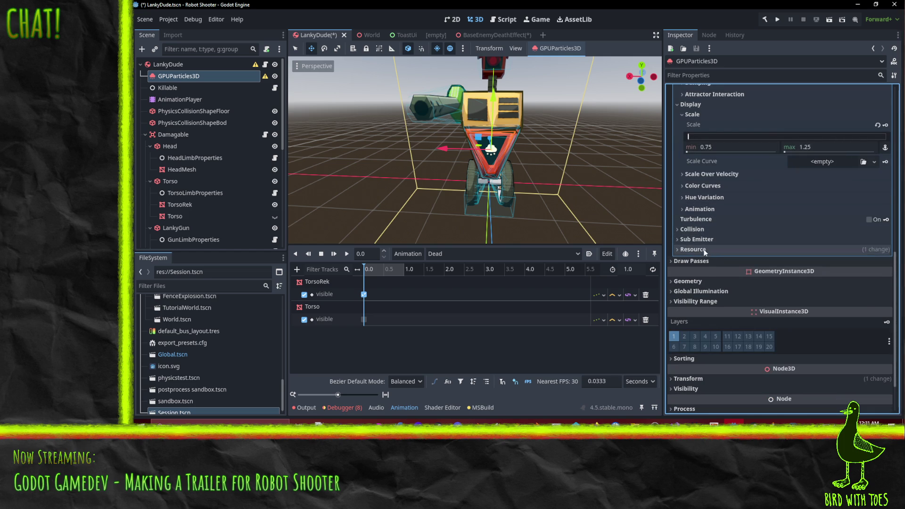
Step: Set Draw Pass 1 to a new QuadMesh and expand its properties
click(707, 262)
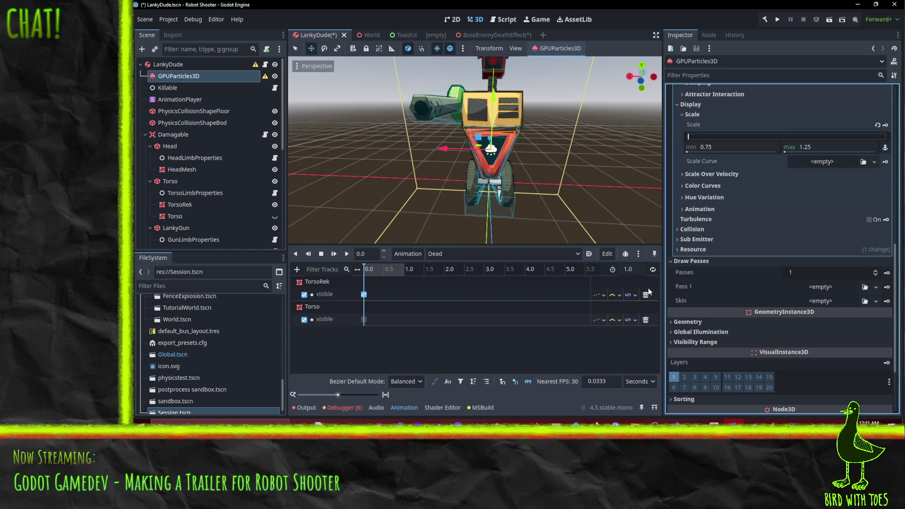
click(874, 287)
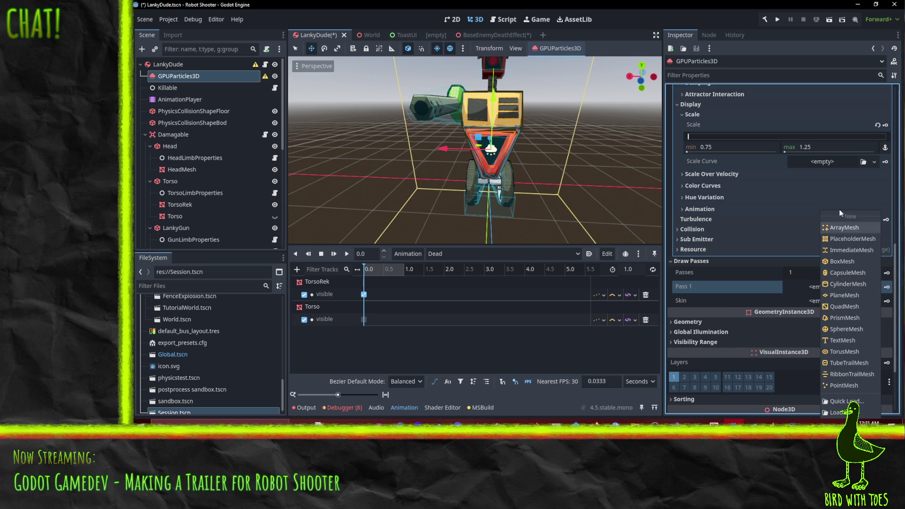
click(845, 306)
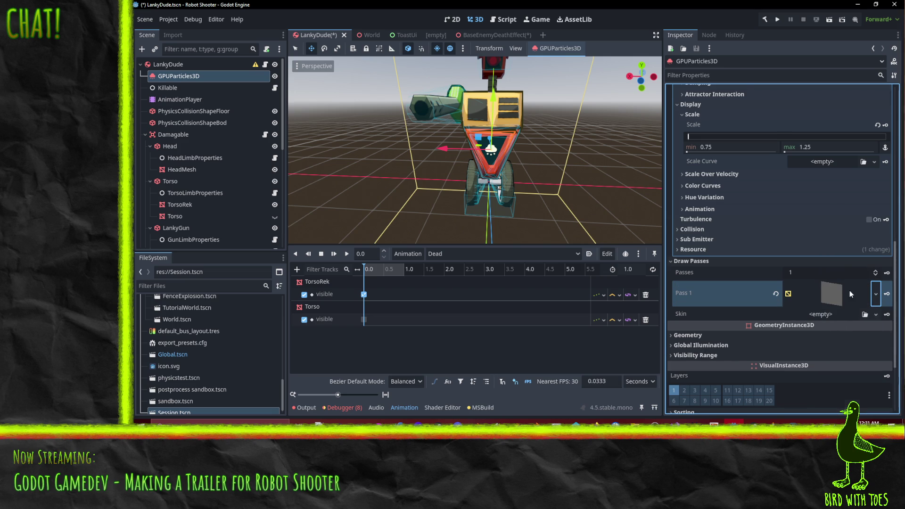
scroll(850, 291, down, 3)
click(832, 213)
scroll(834, 214, down, 4)
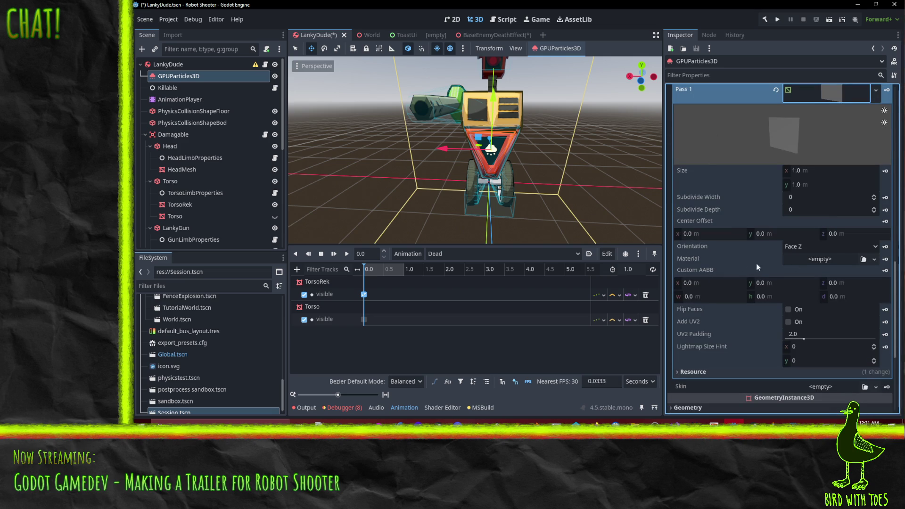
Step: Search for and assign the RoundSolidMat material to the quad mesh
click(863, 259)
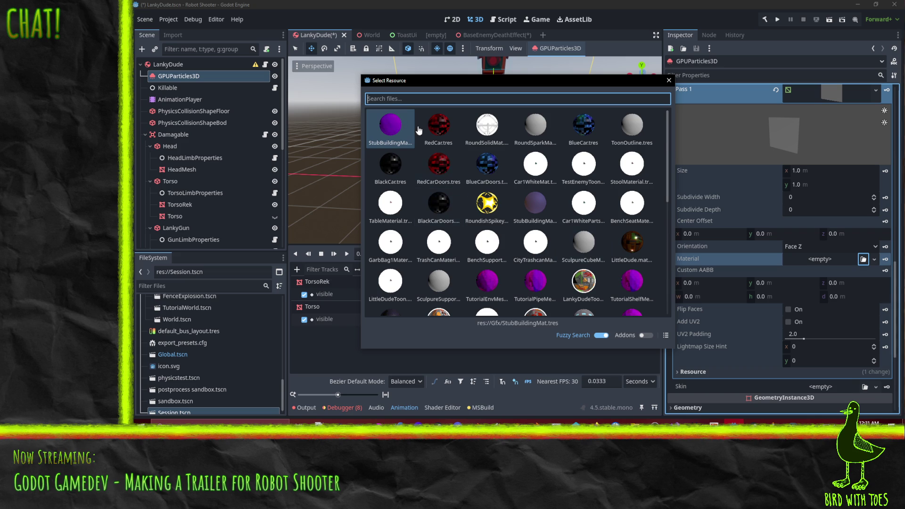
scroll(498, 215, down, 3)
scroll(502, 215, down, 2)
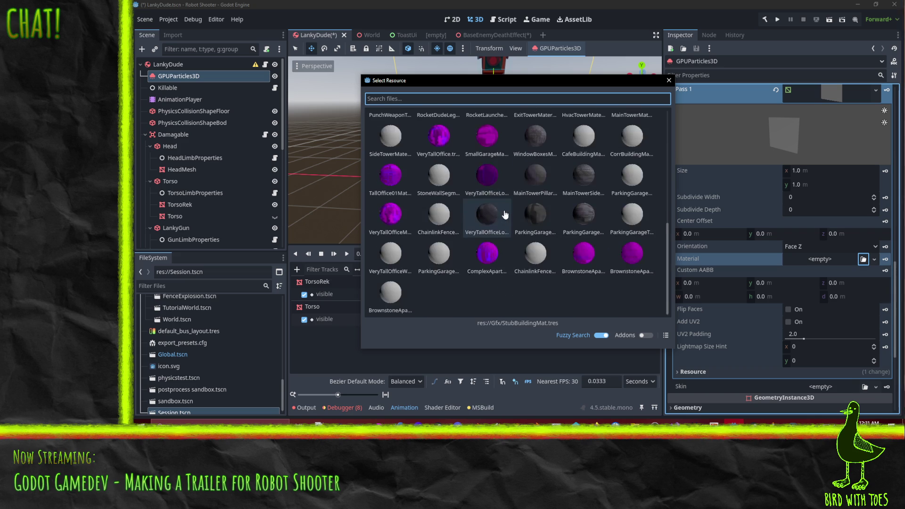
scroll(502, 215, up, 6)
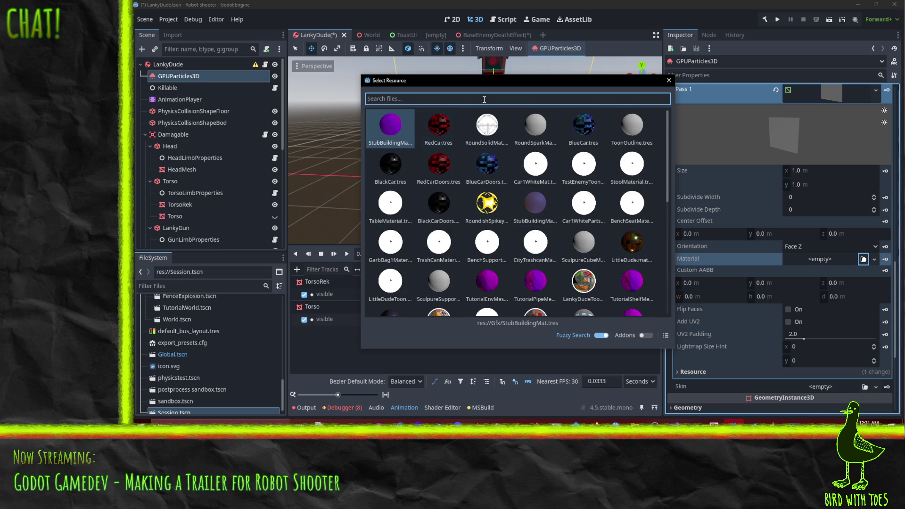
text(ex)
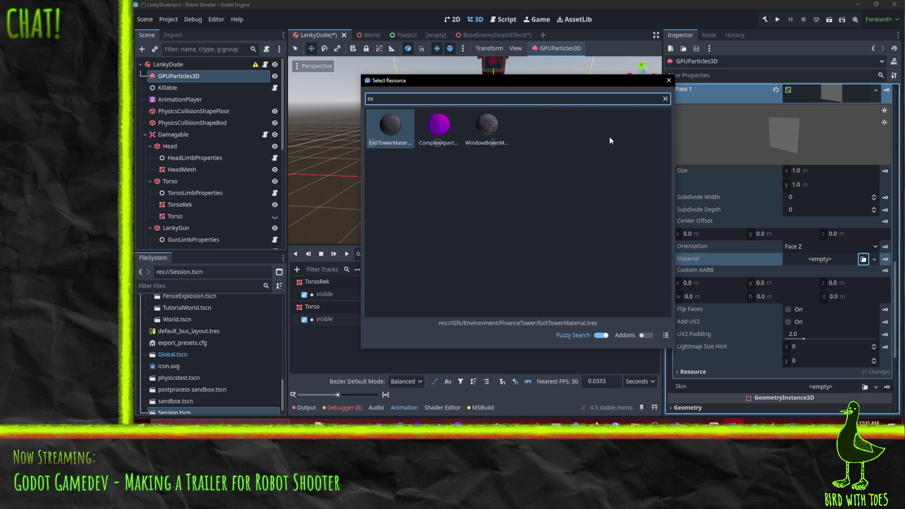
key(BackSpace)
key(BackSpace)
text(roun)
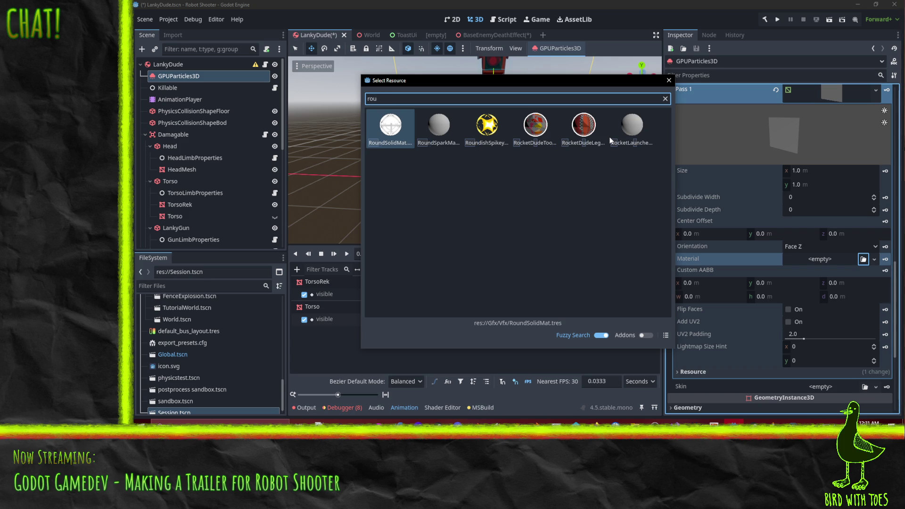
key(Return)
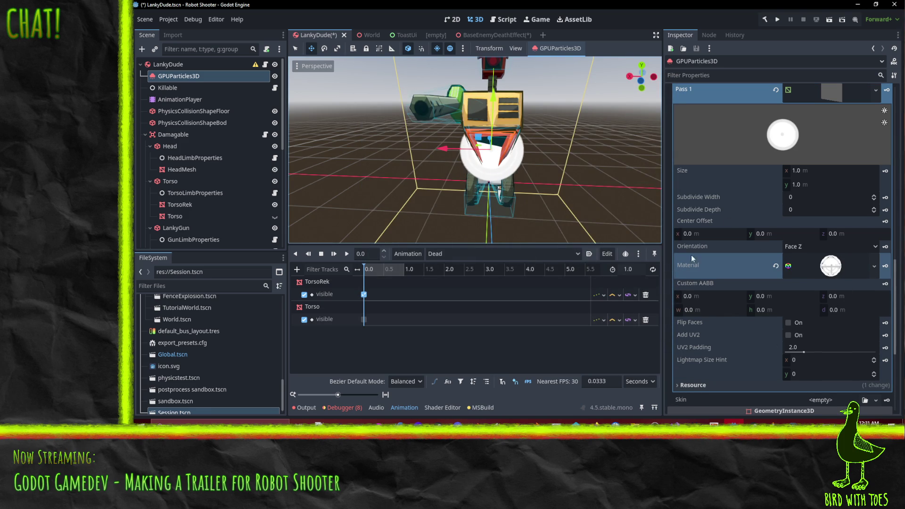
mouse_move(642, 78)
mouse_down()
mouse_move(650, 87)
mouse_move(638, 98)
mouse_move(552, 125)
mouse_move(333, 143)
mouse_move(568, 147)
mouse_move(548, 106)
mouse_move(508, 118)
mouse_move(799, 277)
mouse_up()
Step: Bring up the process material's Velocity settings with a level side view of the robot
scroll(799, 277, up, 15)
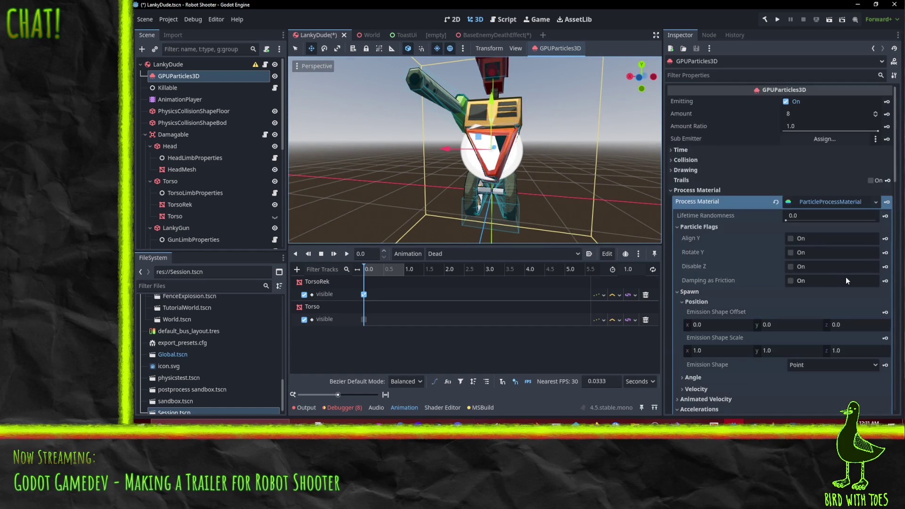
drag(528, 156, 613, 189)
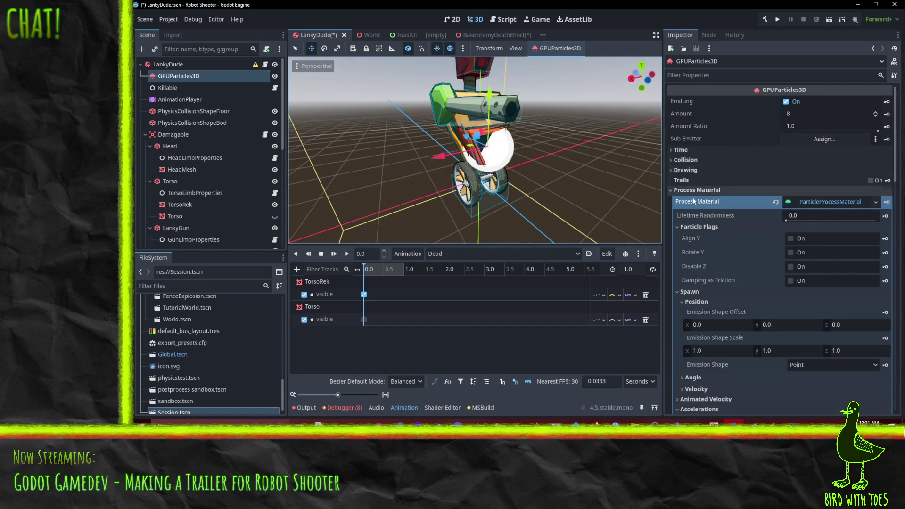
click(690, 171)
click(694, 170)
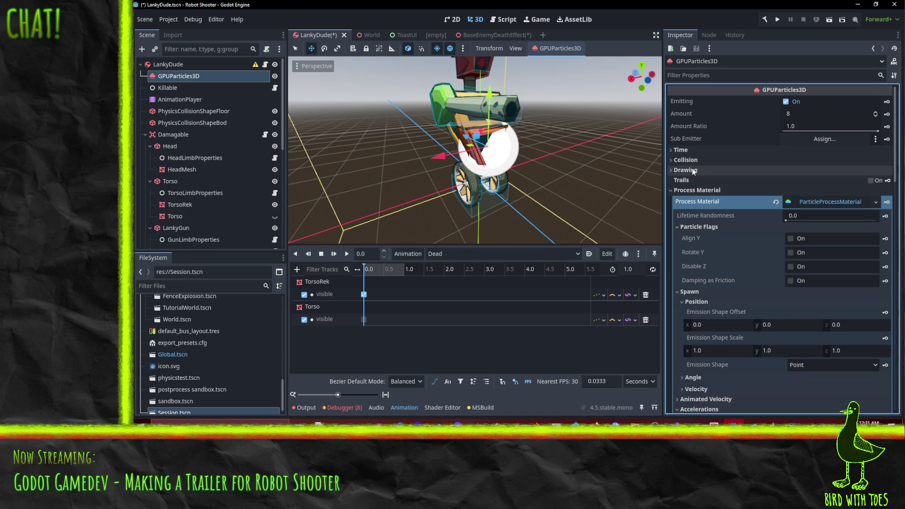
click(693, 171)
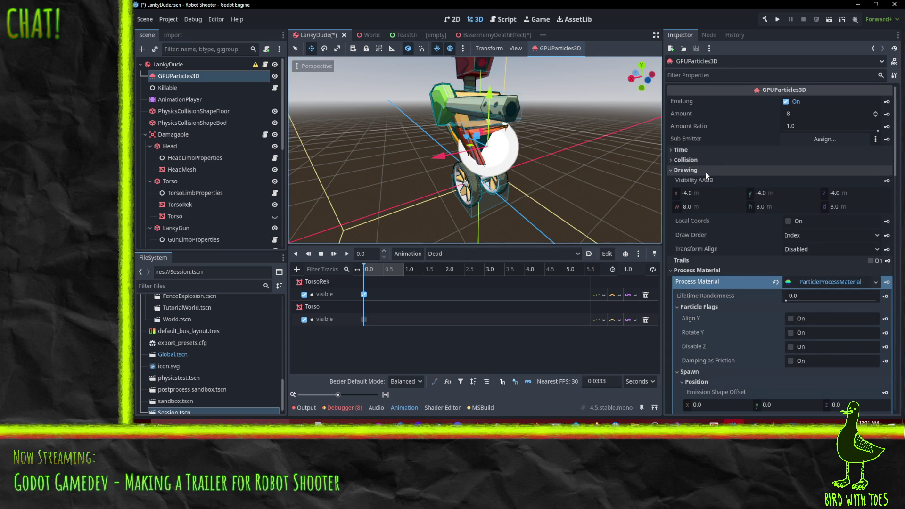
click(705, 171)
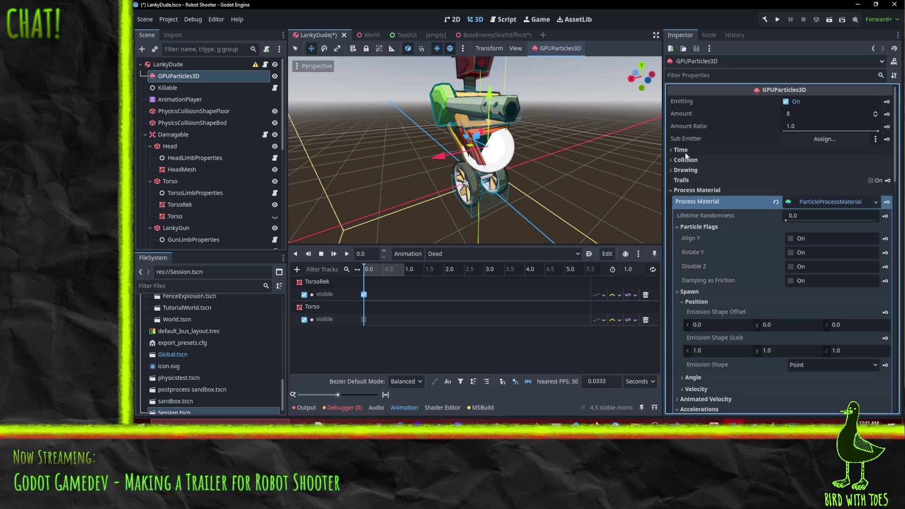
scroll(708, 193, down, 5)
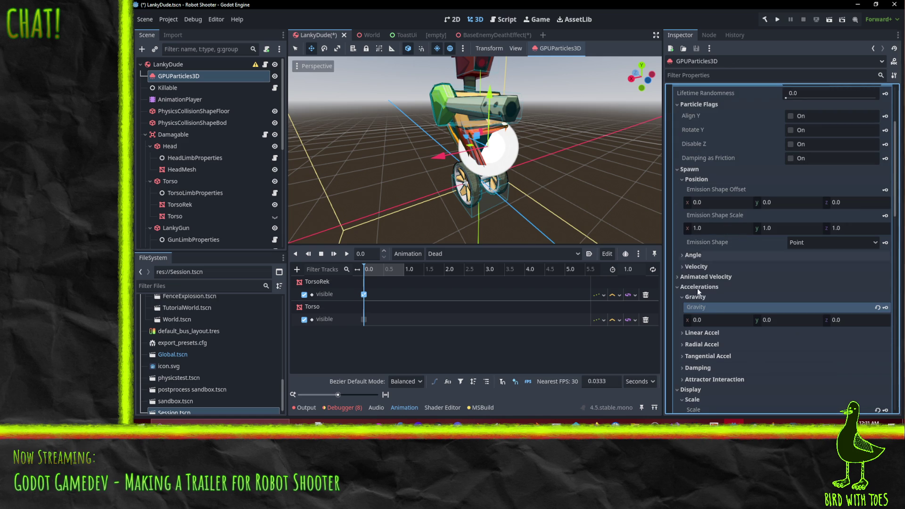
click(702, 267)
scroll(735, 269, down, 2)
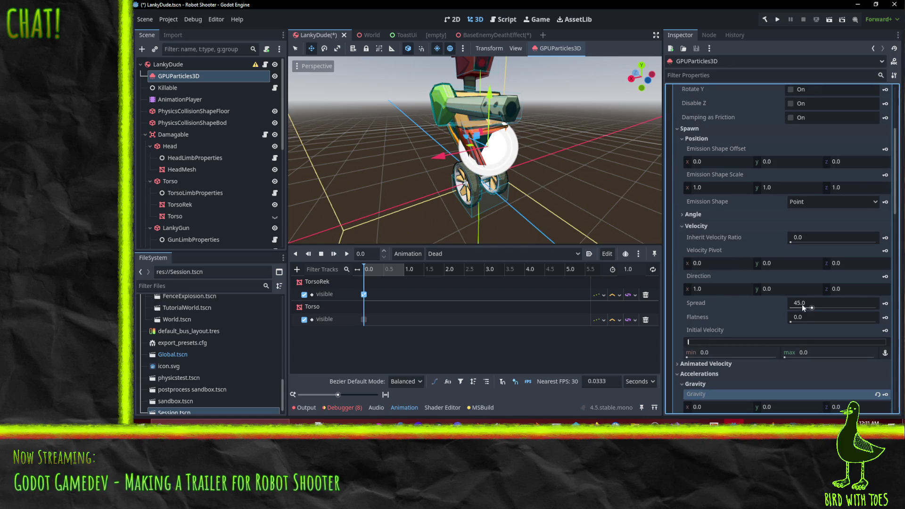
key(KP_3)
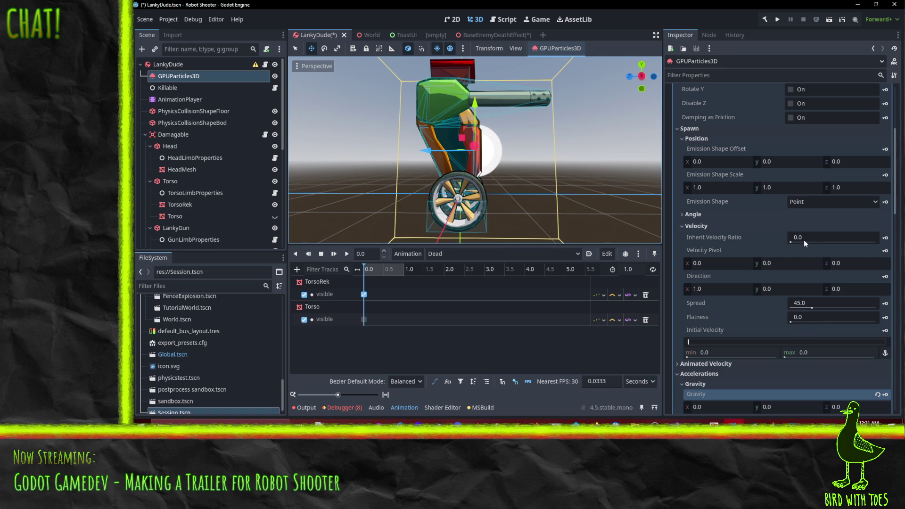
scroll(797, 236, down, 1)
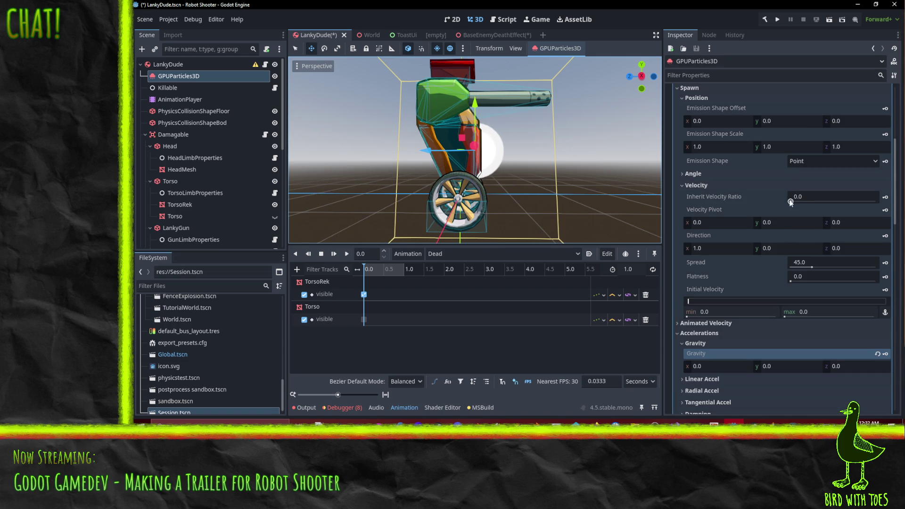
Step: Set the initial velocity range to max 15 and min 5
mouse_move(697, 196)
drag(690, 301, 694, 303)
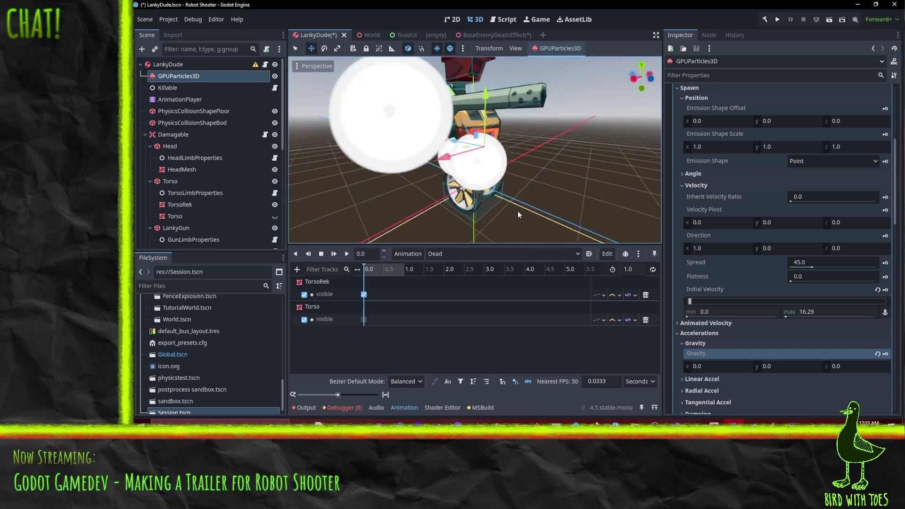
click(815, 312)
text(15)
key(Return)
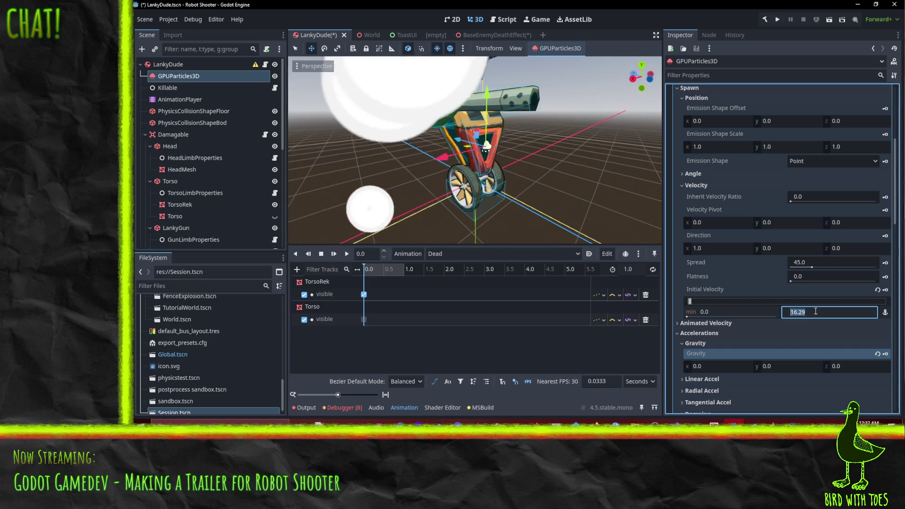
click(736, 312)
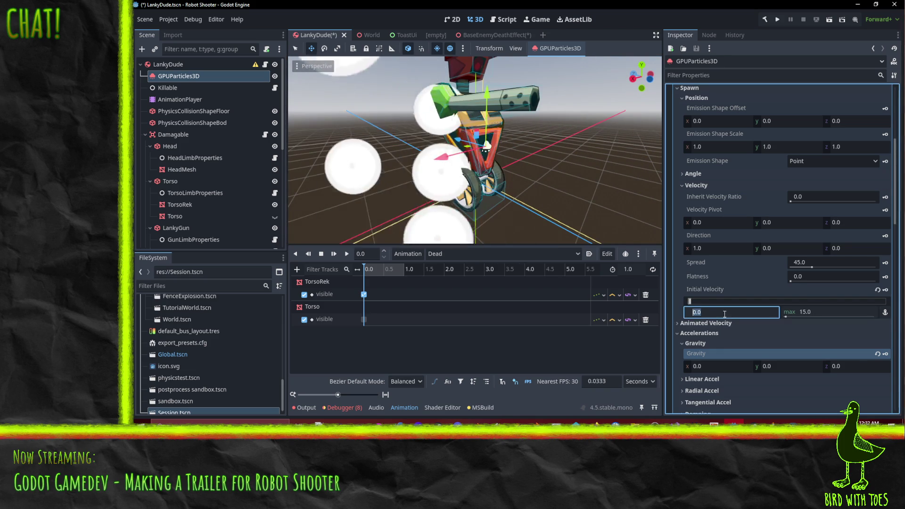
text(5)
key(Return)
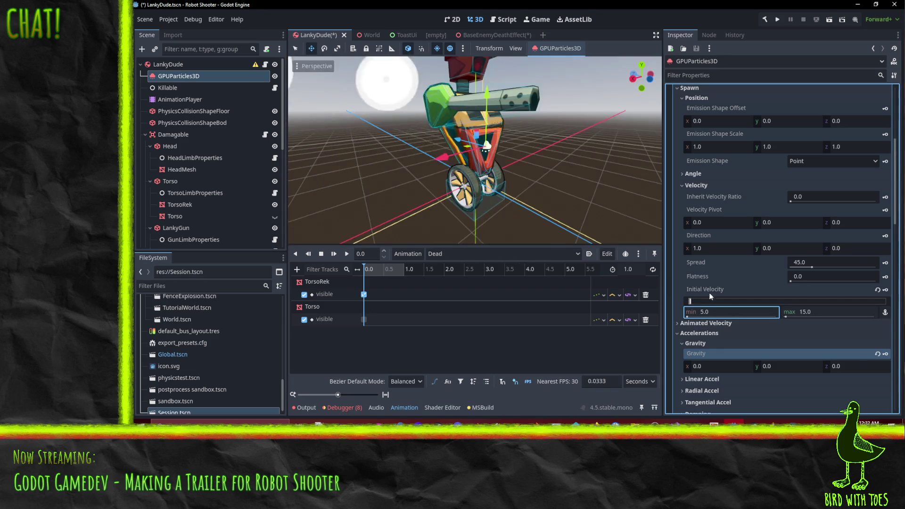
Step: Check the 45 spread value and orbit to a lower side angle of the scattered discs
mouse_move(497, 186)
mouse_down()
mouse_move(420, 160)
mouse_move(451, 172)
mouse_up()
scroll(431, 159, up, 5)
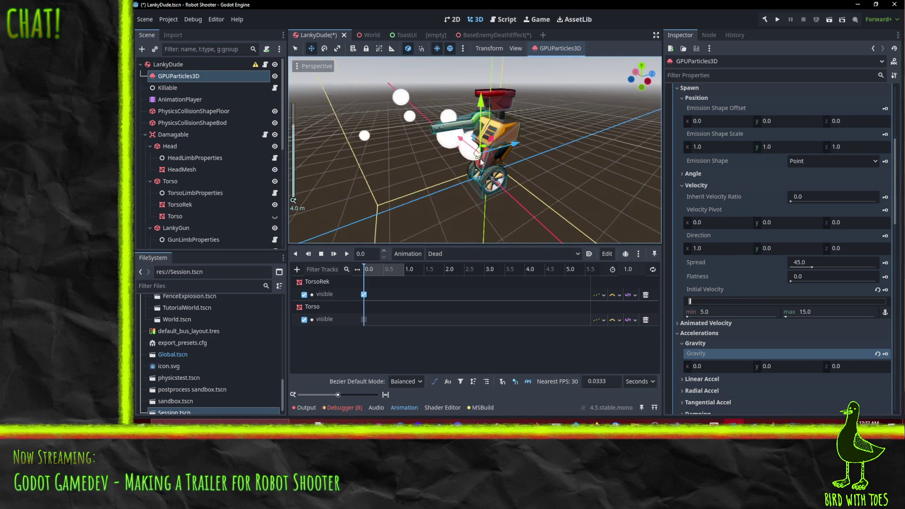
click(806, 263)
key(e)
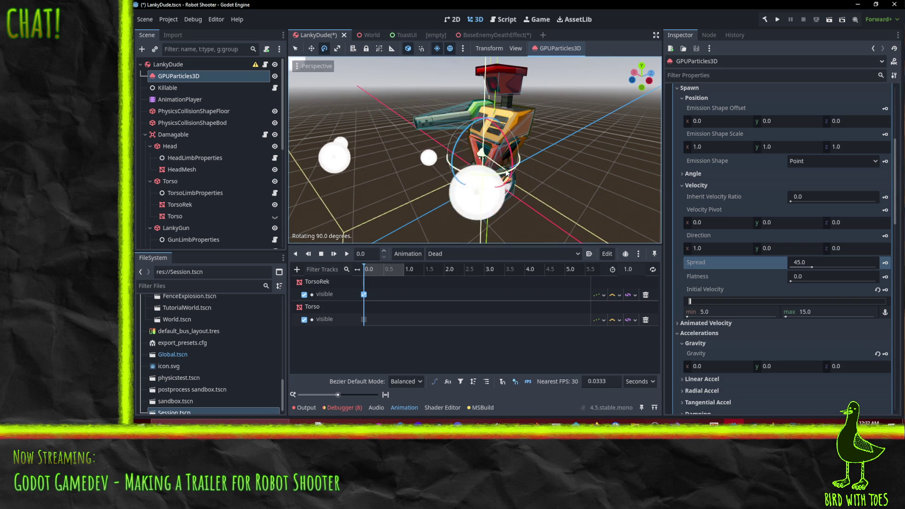
mouse_move(470, 177)
mouse_down()
mouse_move(524, 144)
mouse_move(528, 99)
mouse_move(634, 152)
mouse_move(474, 158)
mouse_move(575, 151)
mouse_up()
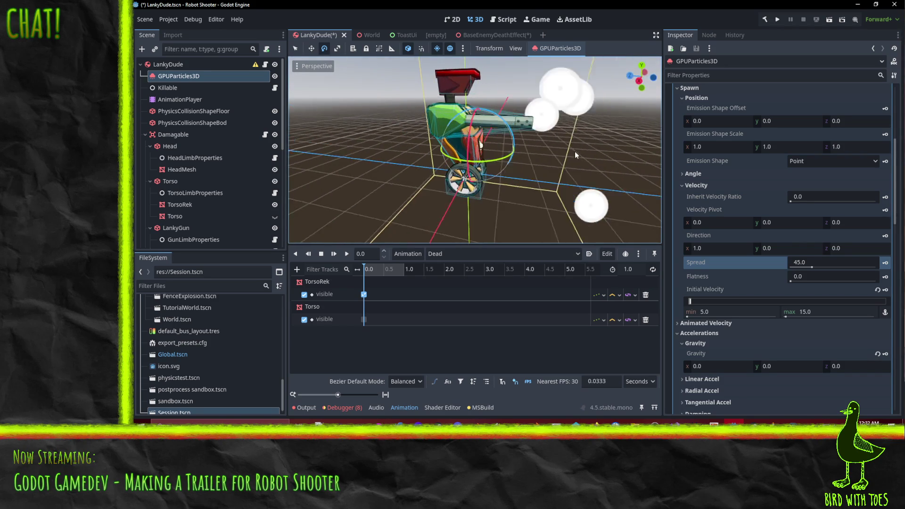
Step: In the Time settings, set Lifetime to 0.2 and Explosiveness to 0.8
scroll(780, 206, up, 5)
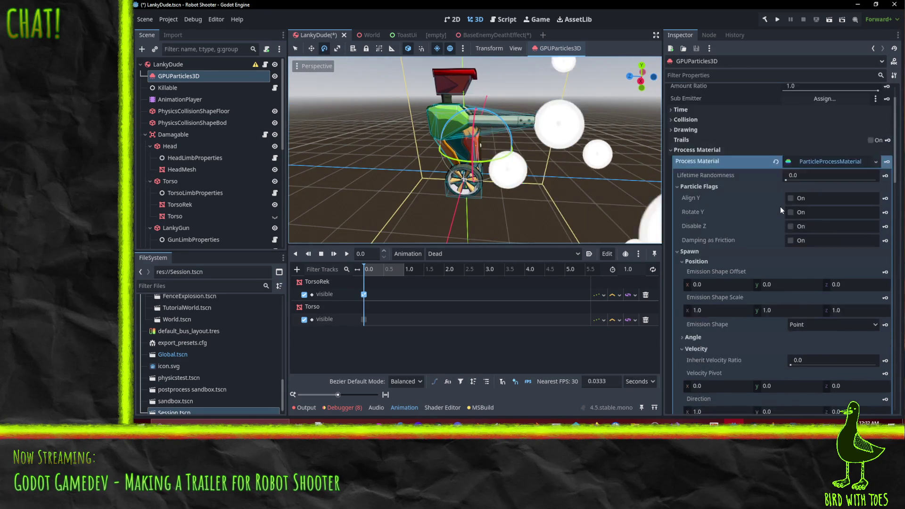
click(683, 150)
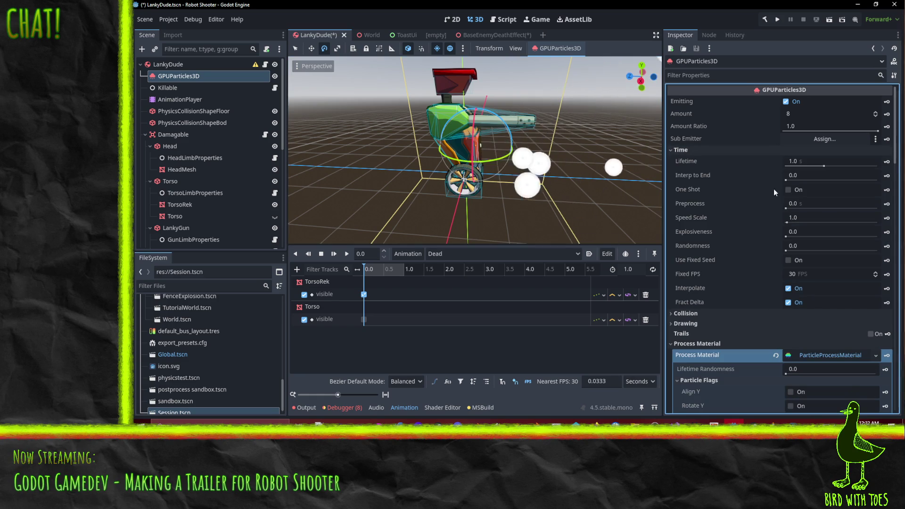
click(829, 161)
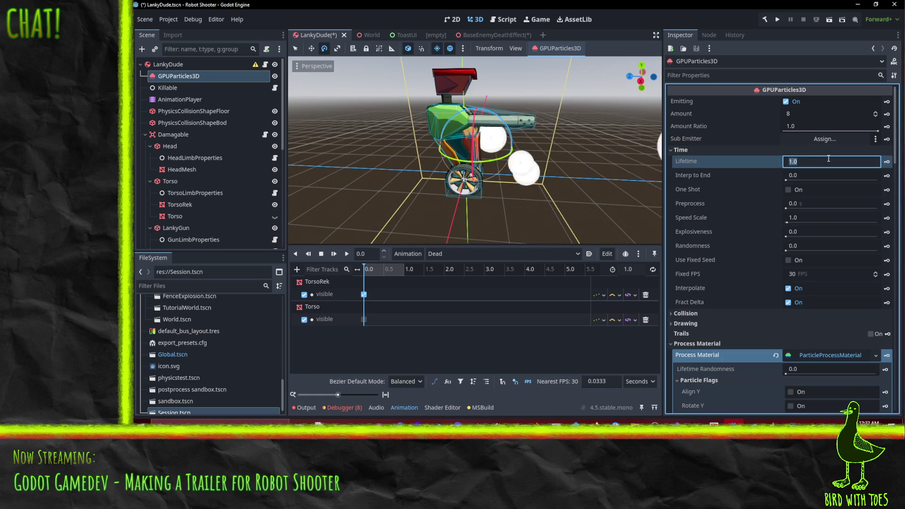
text(.2)
key(Return)
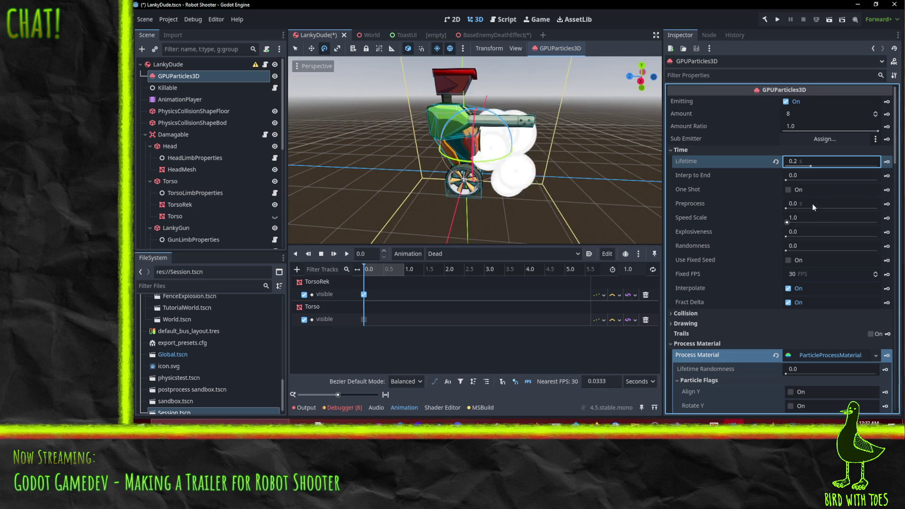
click(805, 231)
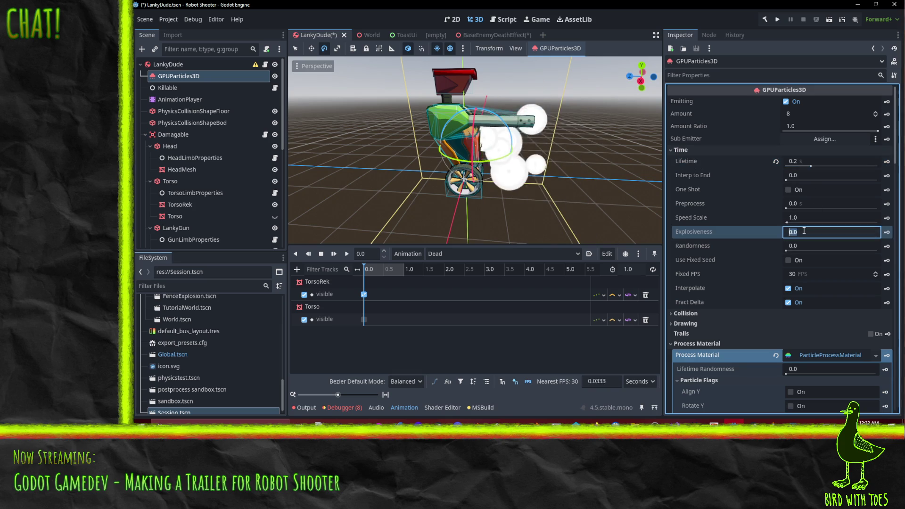
text(0.8)
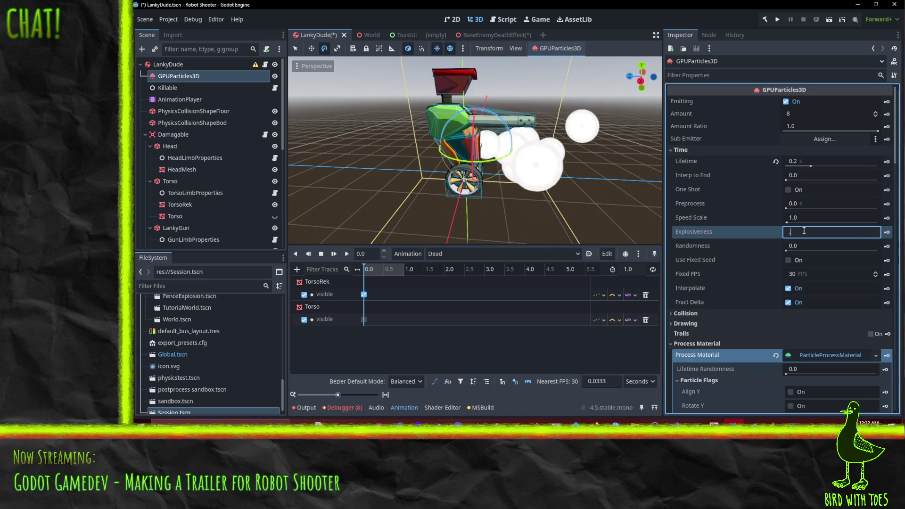
key(Return)
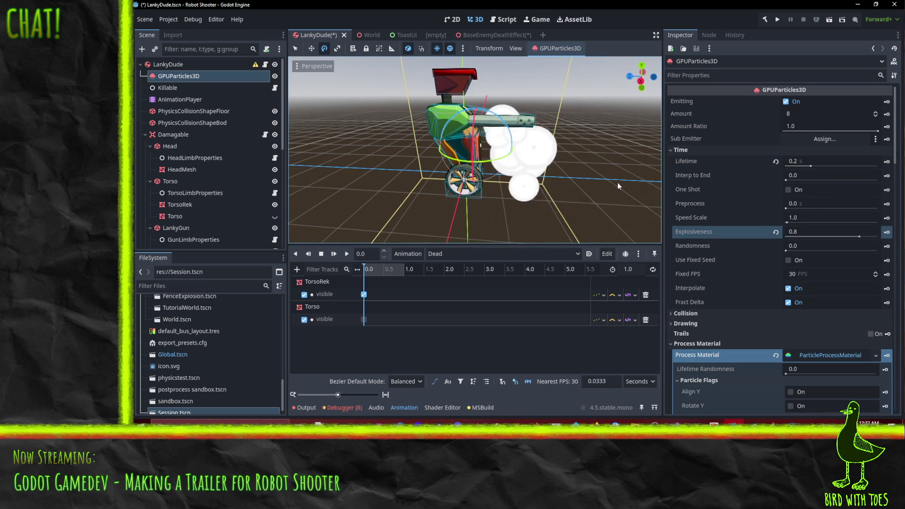
Step: Set Randomness to 0.5 and try Fixed FPS 5 before restoring it to 30
click(806, 247)
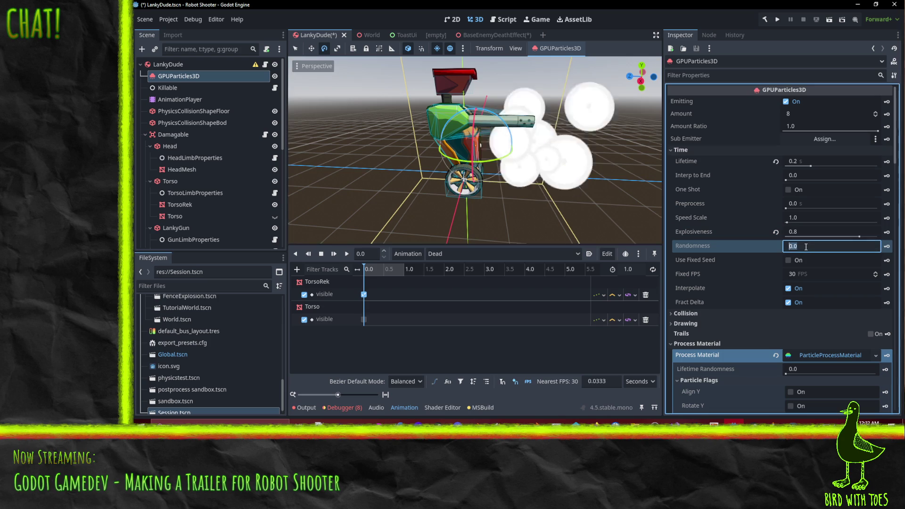
text(0.5)
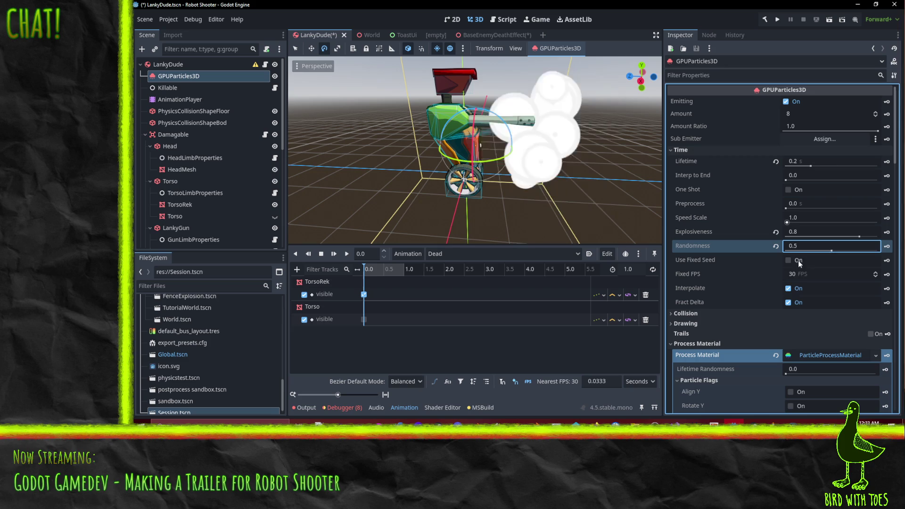
click(800, 274)
text(5)
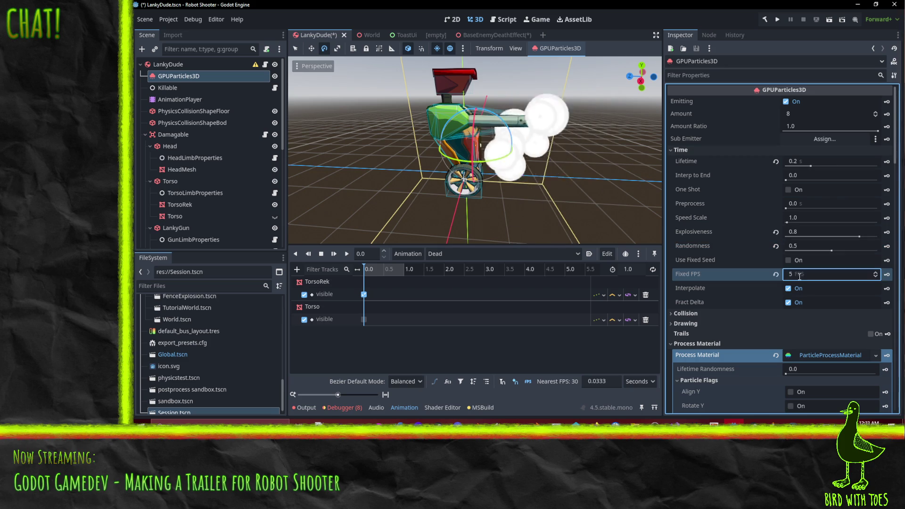
key(Return)
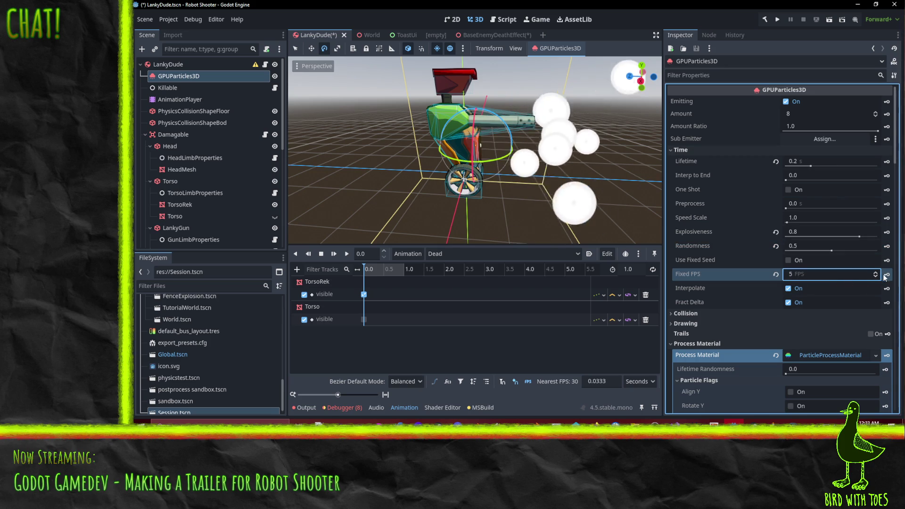
click(776, 274)
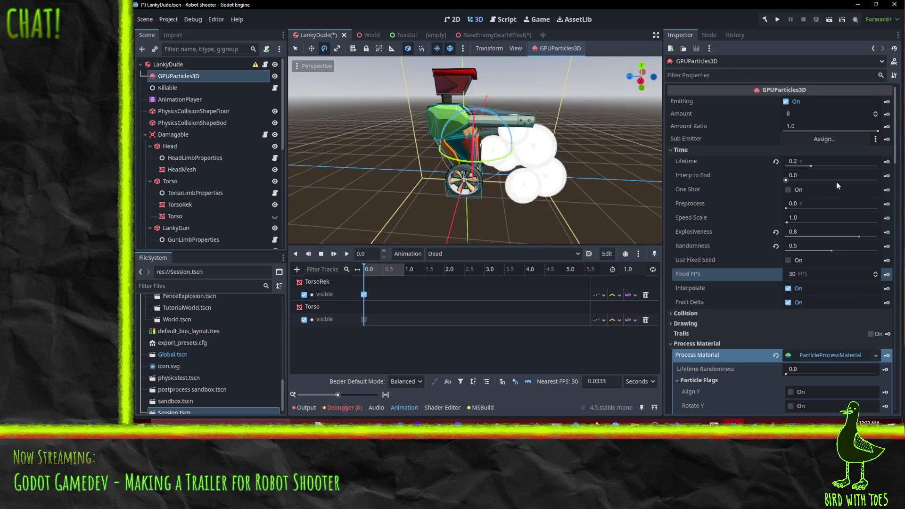
click(813, 113)
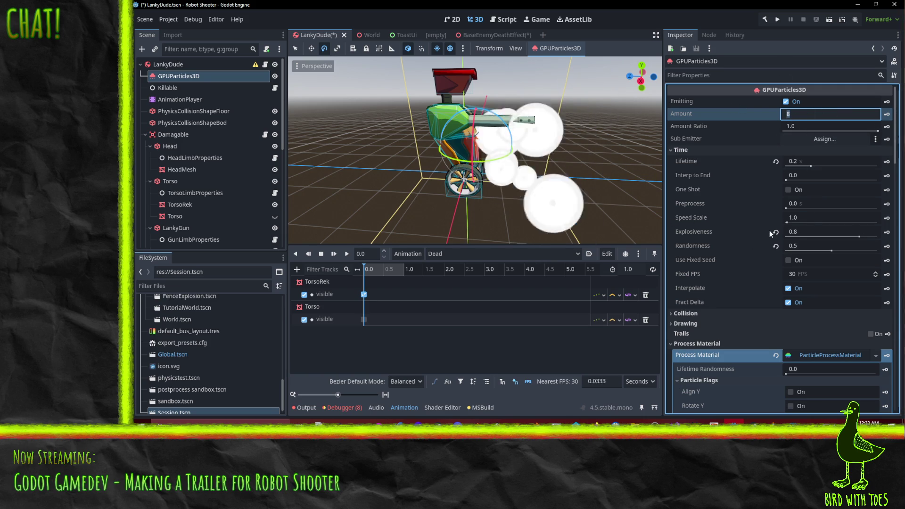
Step: Lower the particle amount to 5, toggle One Shot on and off, and re-enable Emitting
mouse_move(499, 198)
mouse_down()
mouse_move(464, 185)
mouse_move(420, 202)
mouse_move(494, 180)
mouse_up()
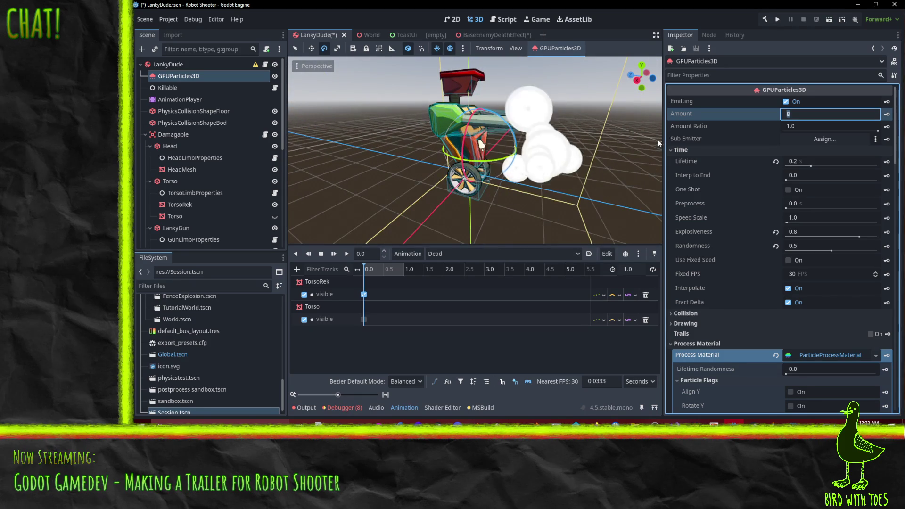
text(5)
key(Return)
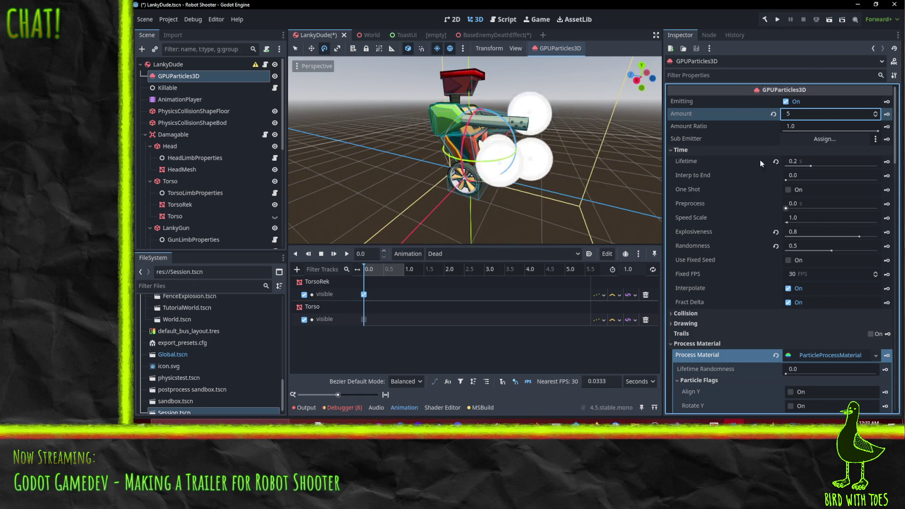
click(788, 190)
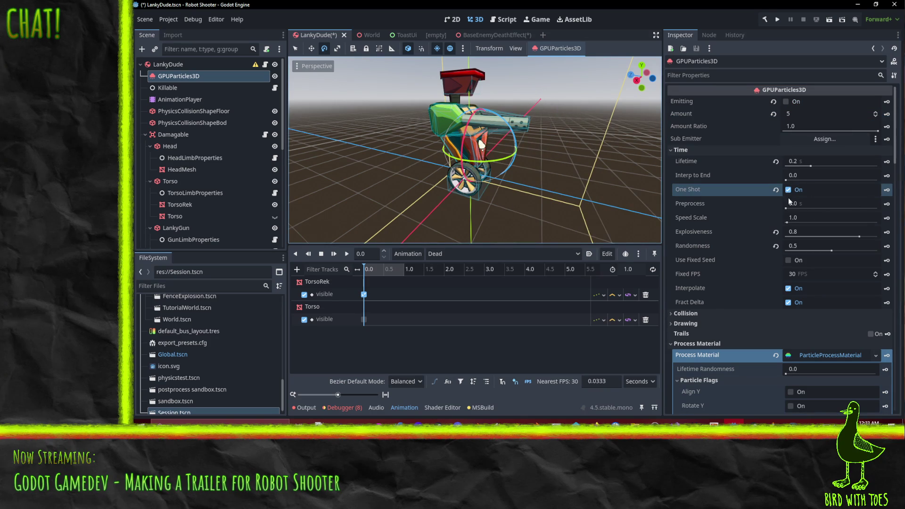
click(788, 190)
click(787, 102)
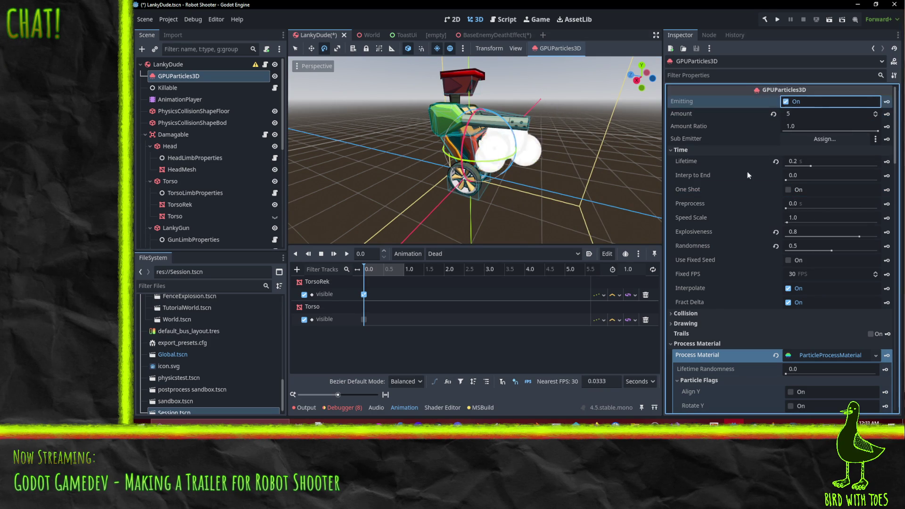
scroll(736, 222, down, 5)
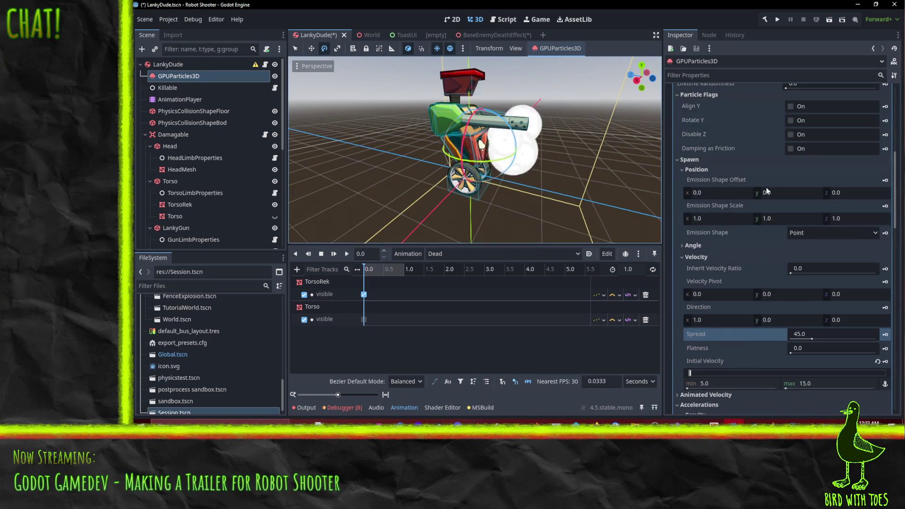
scroll(766, 188, up, 5)
scroll(763, 165, down, 8)
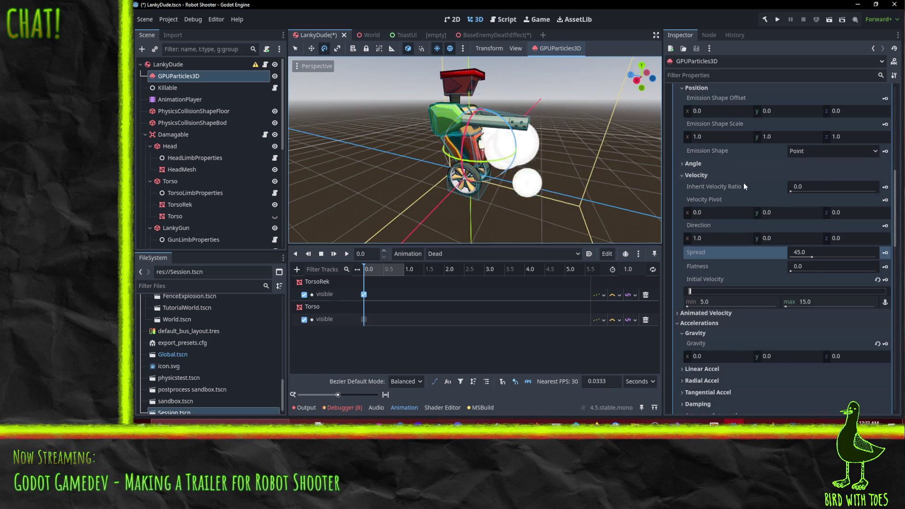
scroll(744, 183, down, 5)
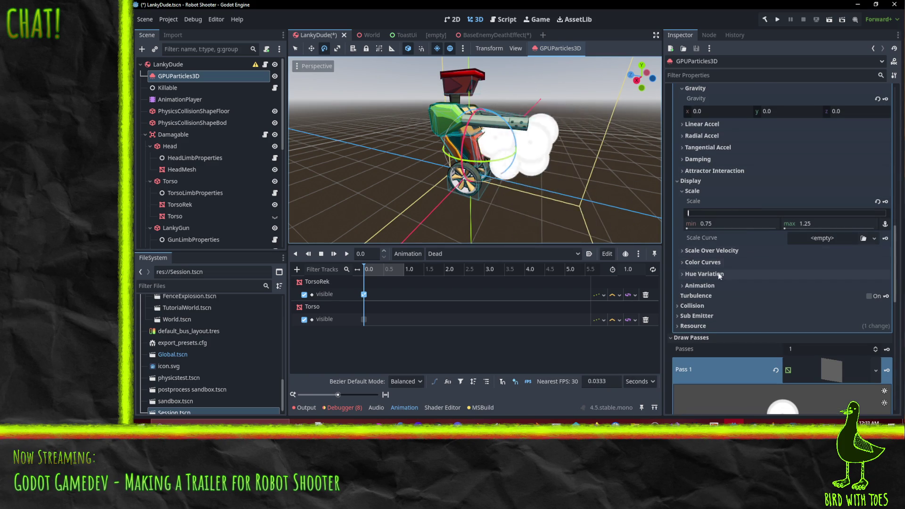
scroll(727, 154, up, 2)
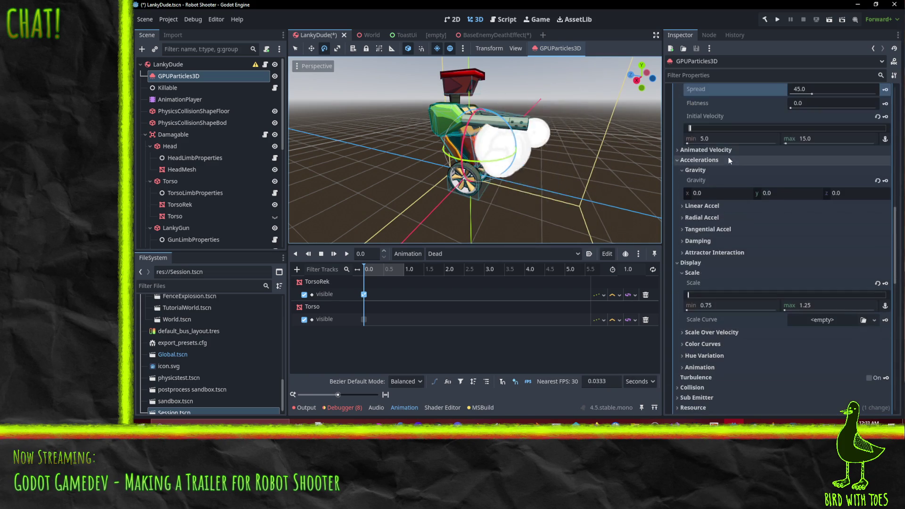
Step: In the Damping settings, try minimum damping values of 1, 100 and 50
click(691, 171)
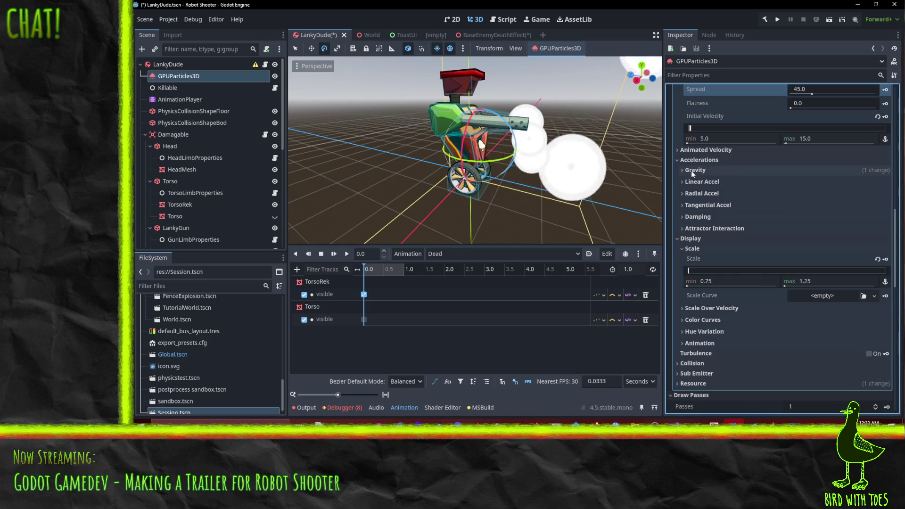
click(702, 217)
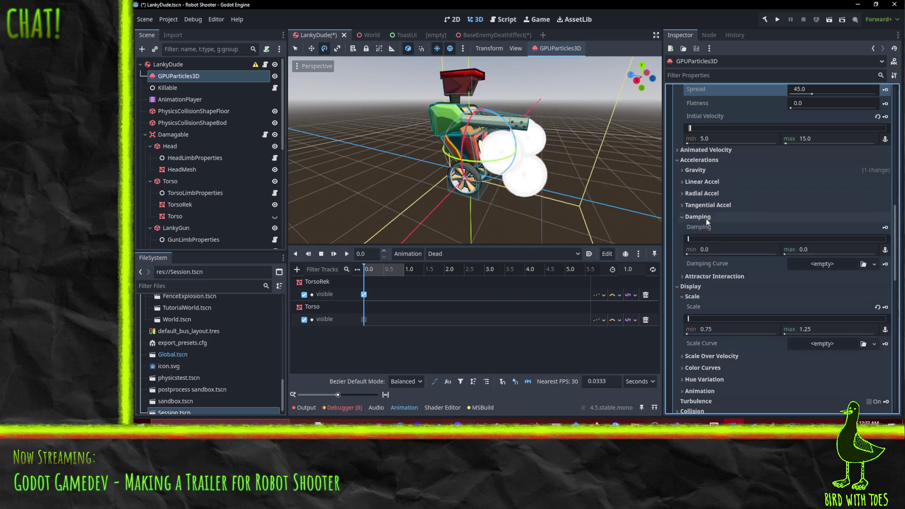
scroll(748, 213, down, 2)
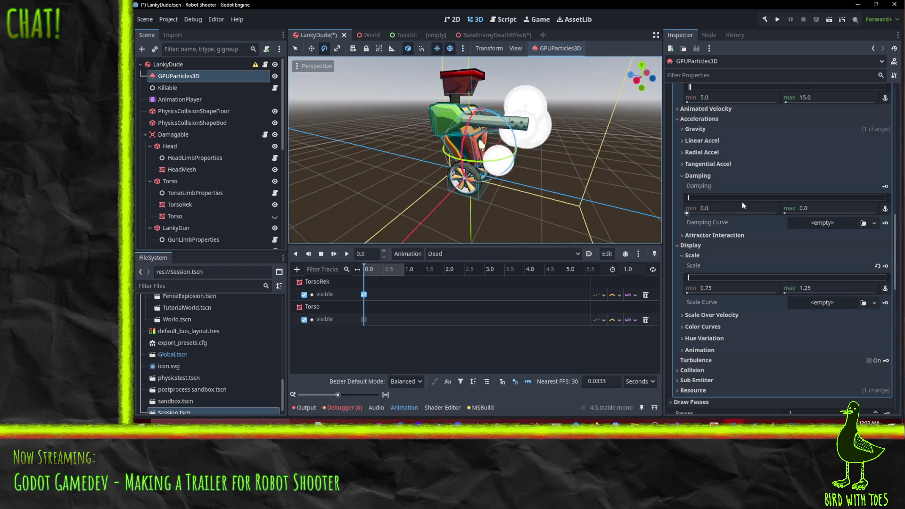
click(742, 208)
text(1)
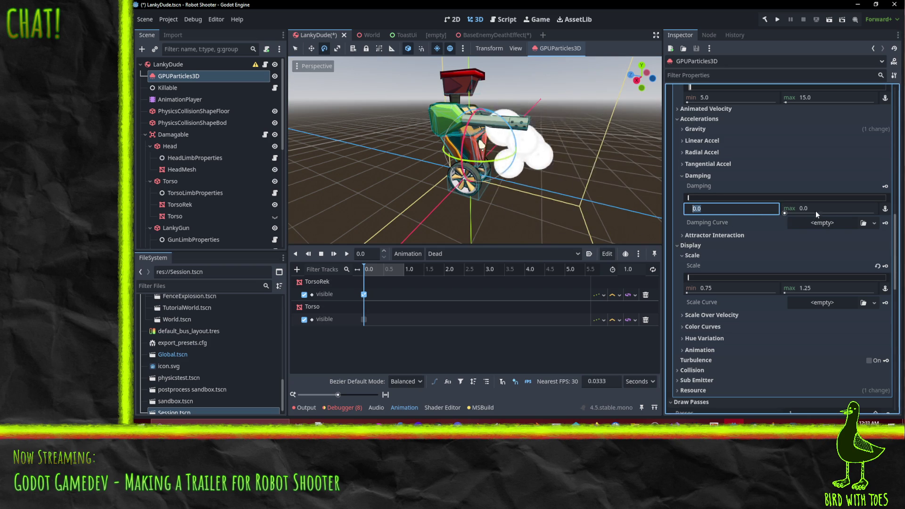
click(822, 208)
click(774, 246)
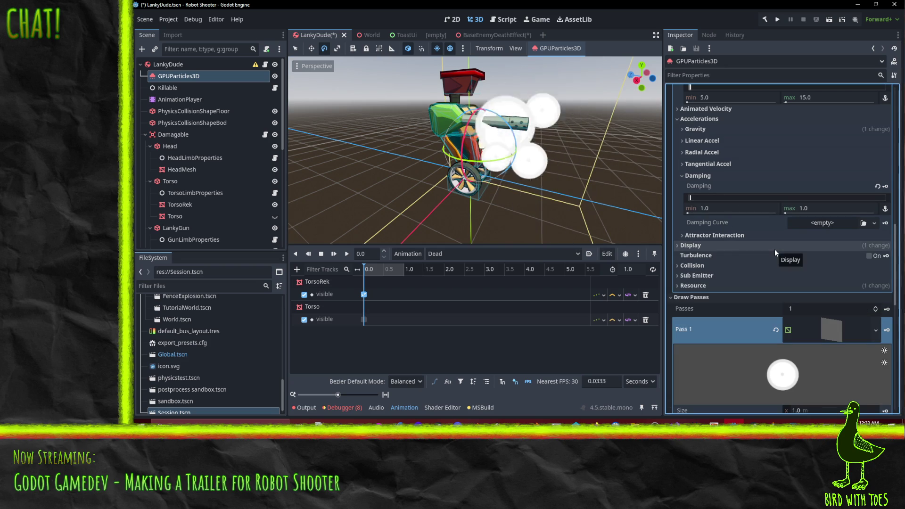
click(712, 208)
text(100)
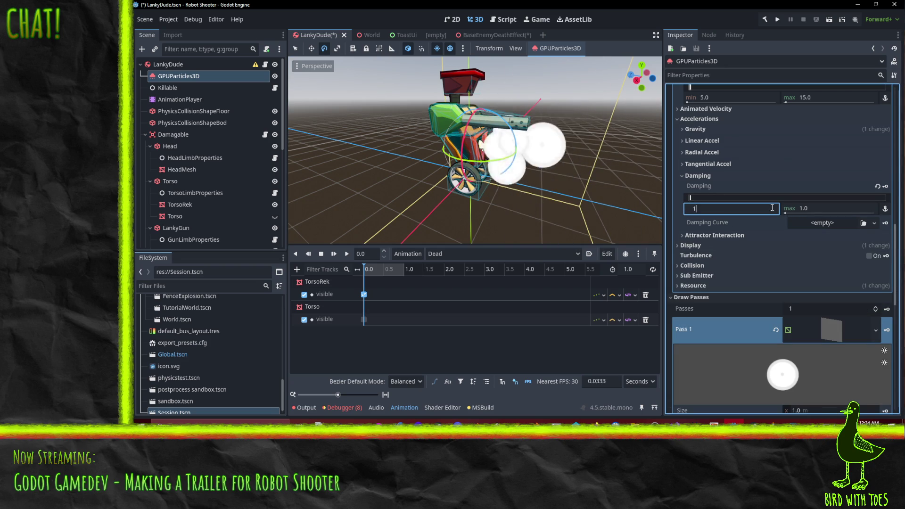
click(817, 209)
click(770, 208)
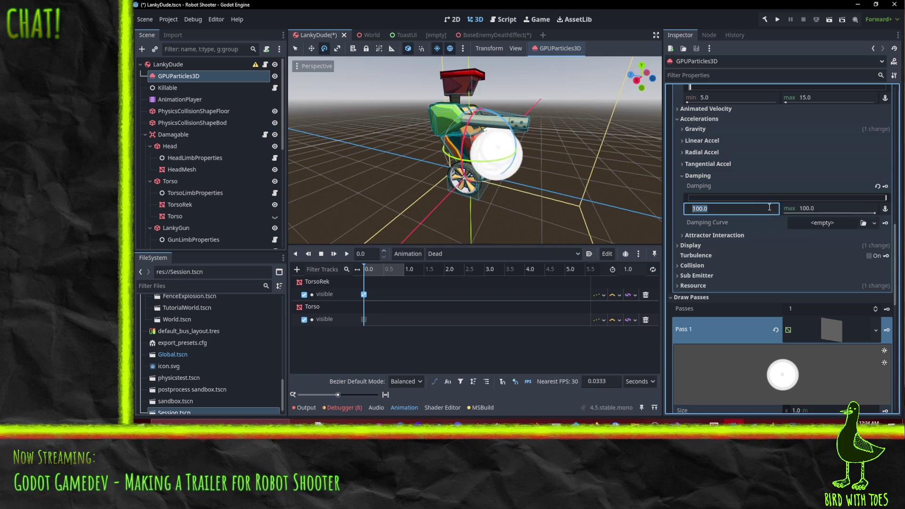
text(50)
key(Return)
Step: Set minimum damping to 25 and assign a new CurveTexture as the damping curve
mouse_move(545, 172)
mouse_down()
mouse_move(501, 175)
mouse_move(602, 174)
mouse_up()
click(734, 209)
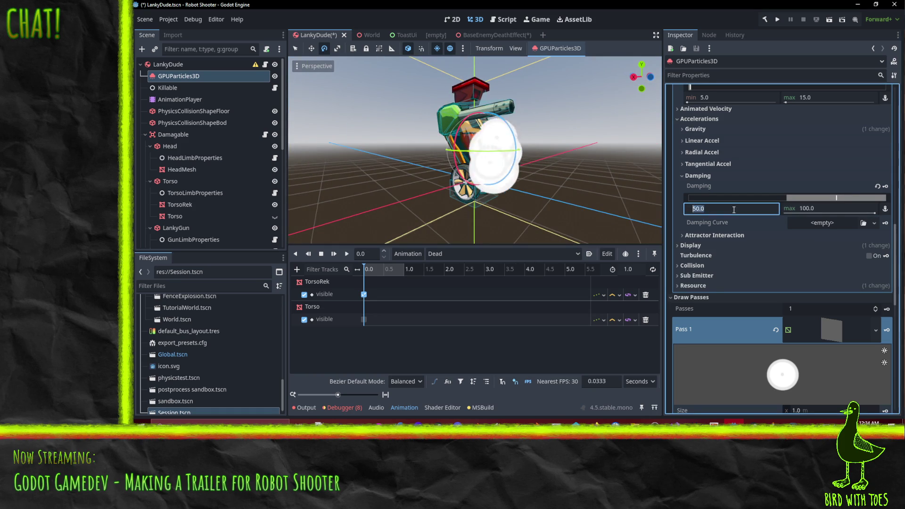
text(25)
click(746, 235)
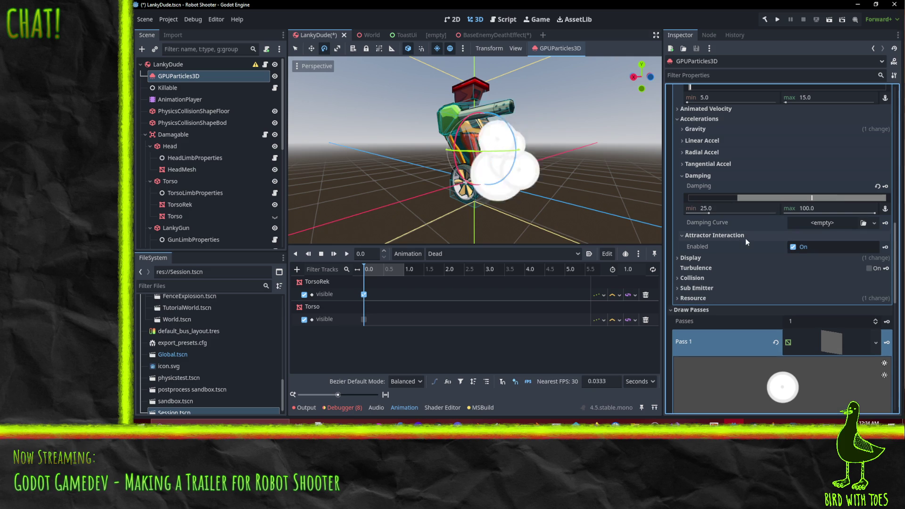
drag(577, 177, 627, 185)
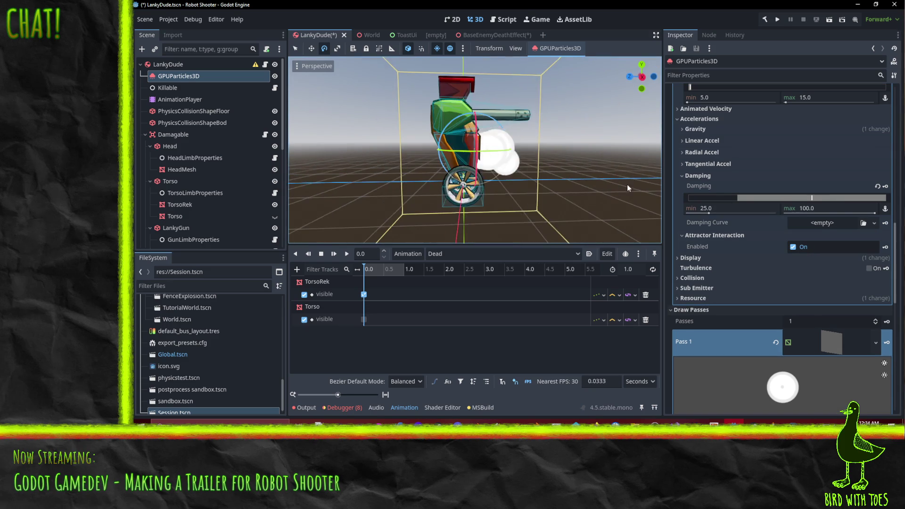
click(842, 222)
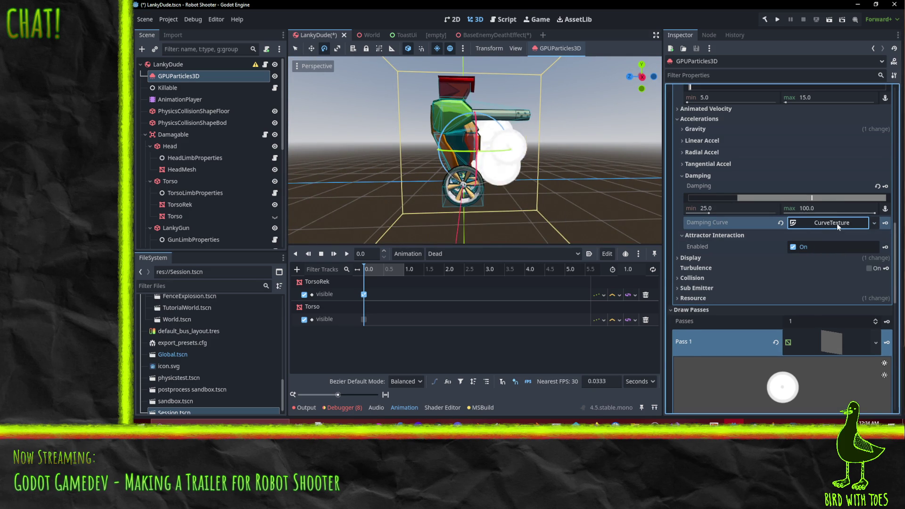
Step: Reshape the damping curve into an ease-in with its end point raised to 100
click(836, 222)
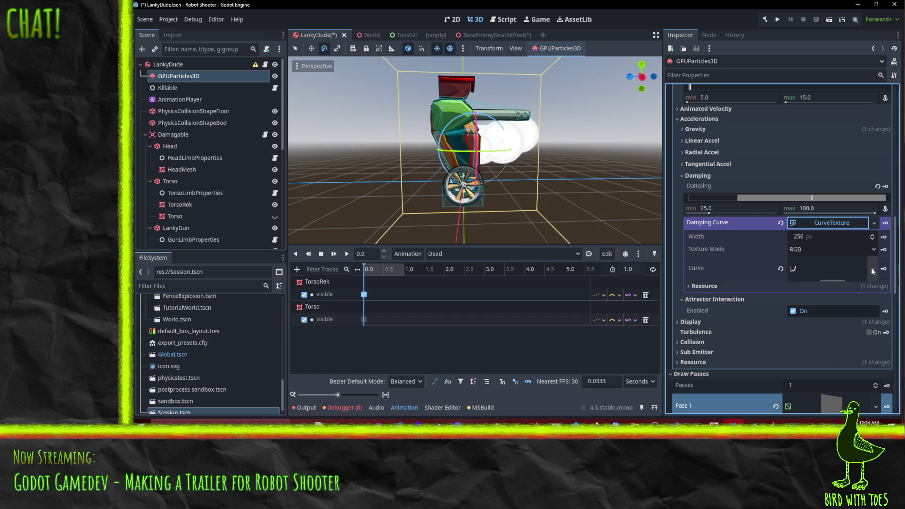
click(809, 274)
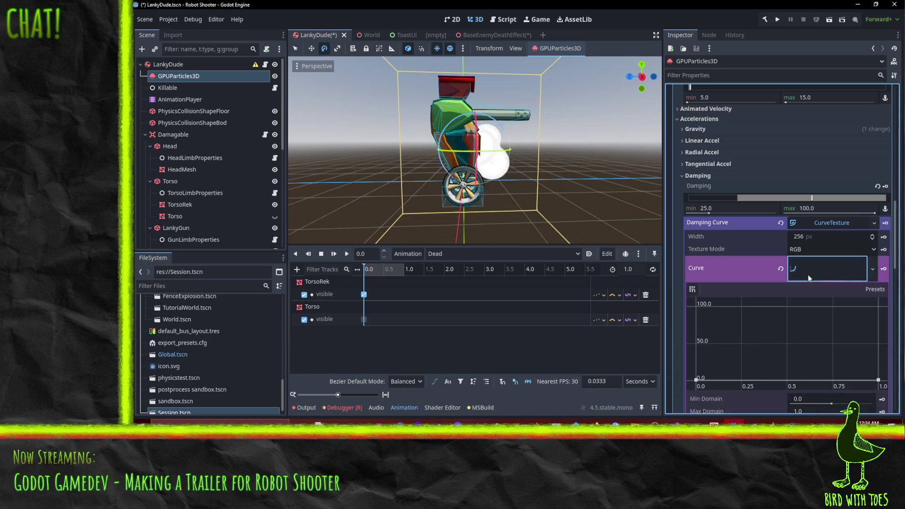
scroll(822, 273, down, 2)
drag(878, 299, 892, 192)
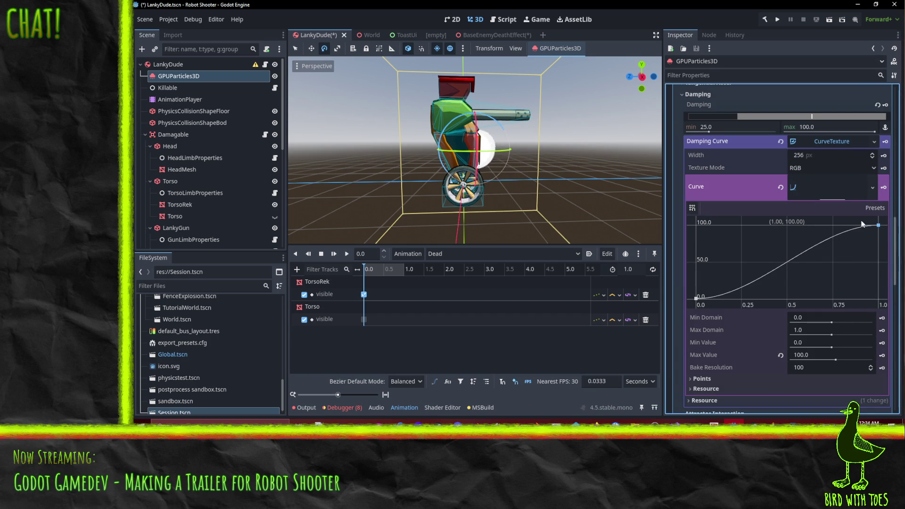
drag(865, 232, 867, 242)
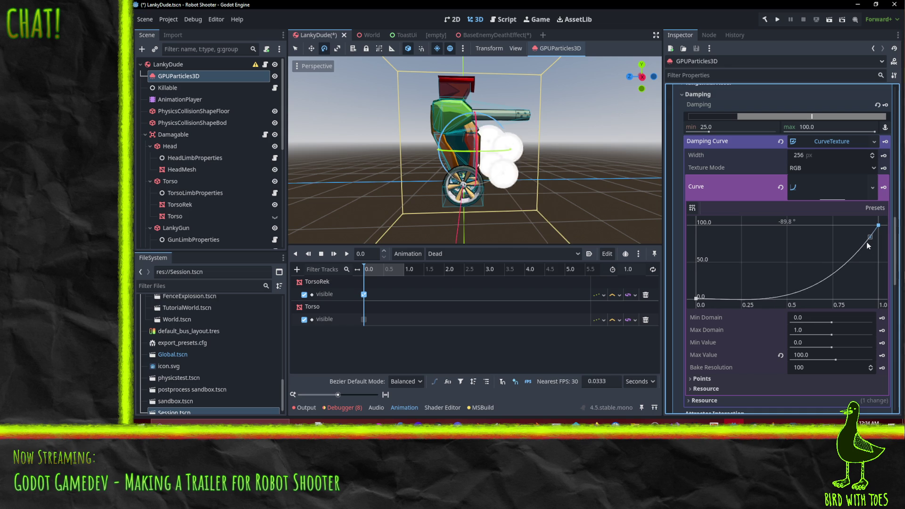
scroll(829, 224, up, 1)
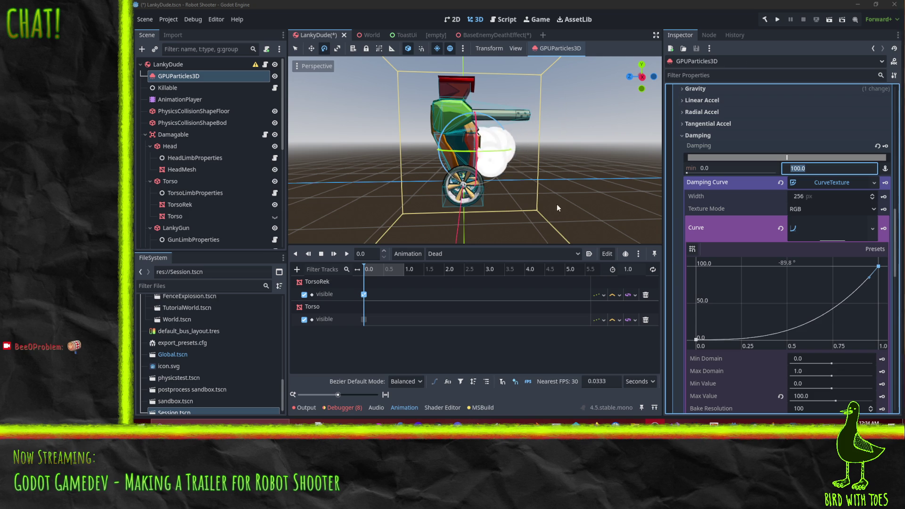
Step: Set damping maximum to 0, remove the damping curve texture, and disable attractor interaction
mouse_move(556, 205)
mouse_down()
mouse_move(557, 165)
mouse_move(524, 185)
mouse_move(419, 197)
mouse_move(639, 196)
mouse_move(601, 185)
mouse_move(641, 213)
mouse_up()
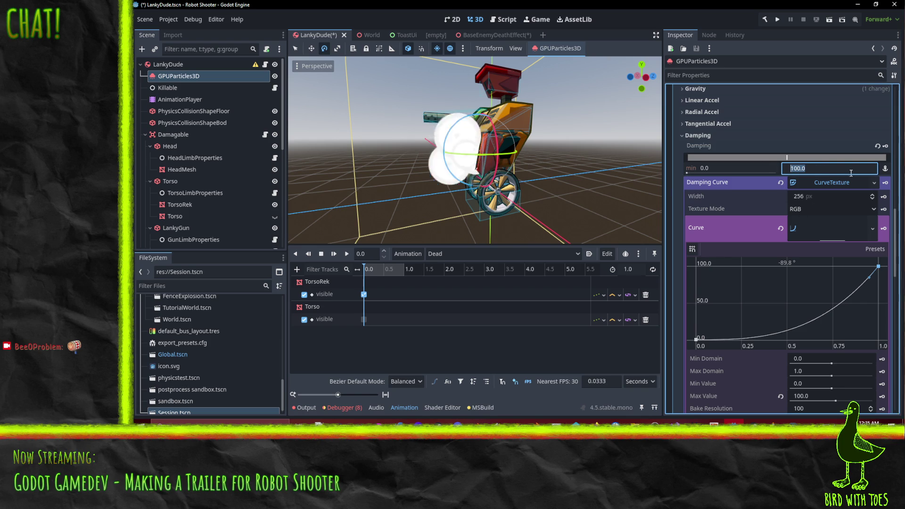
text(0)
key(Return)
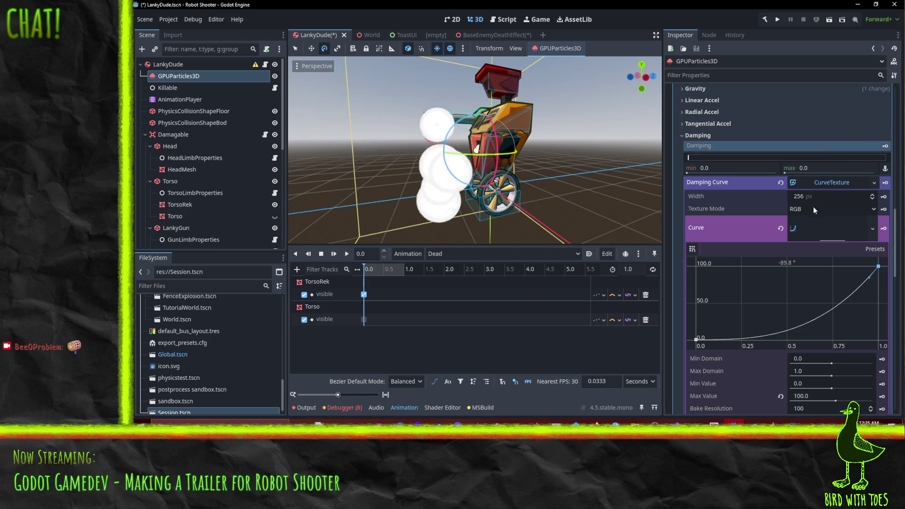
scroll(873, 211, down, 2)
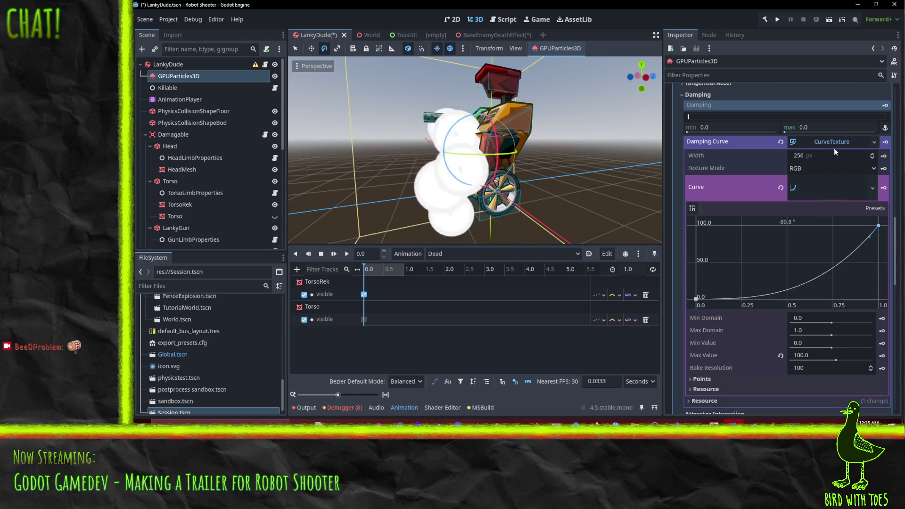
click(779, 188)
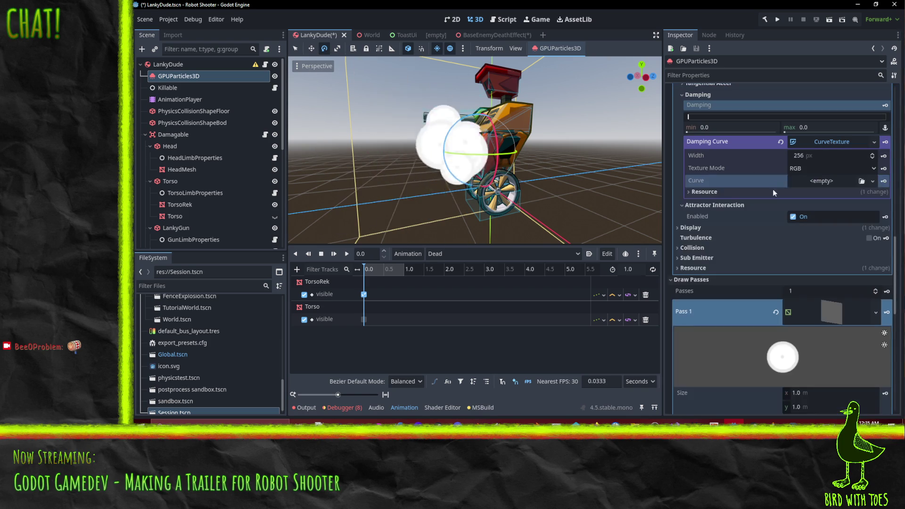
click(781, 142)
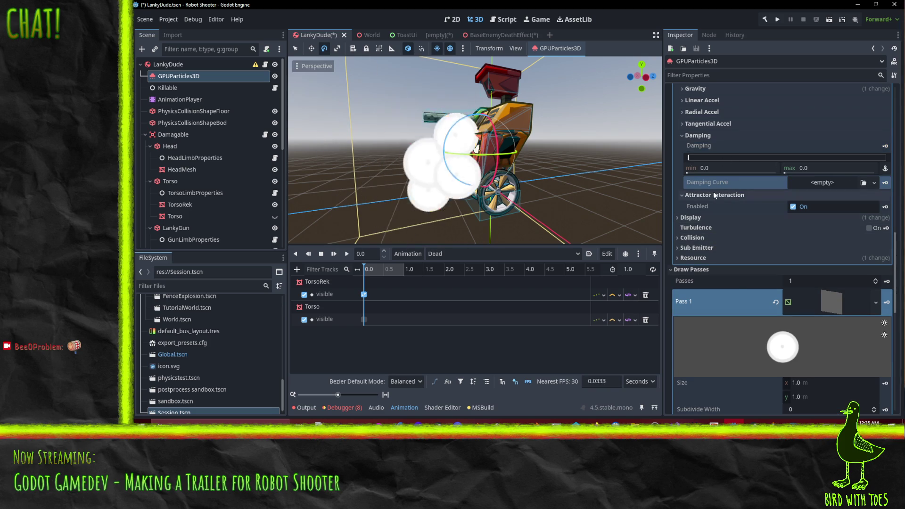
click(793, 206)
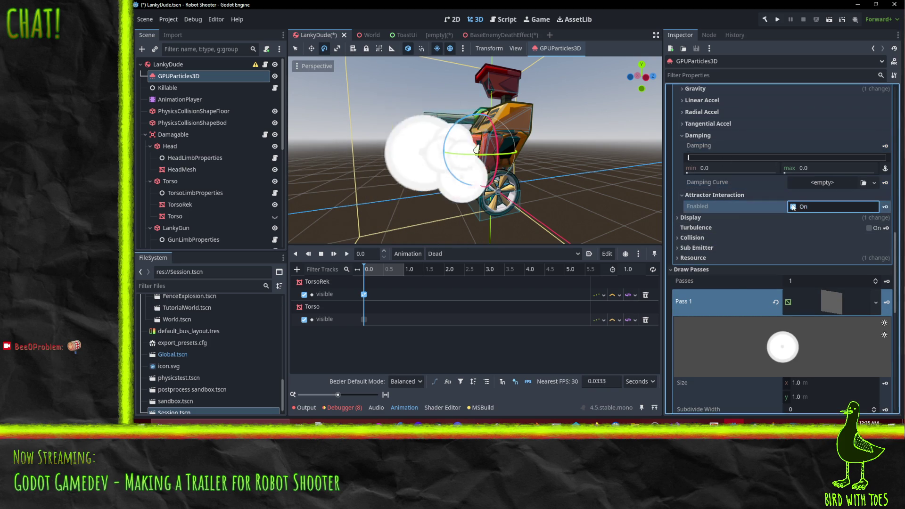
scroll(756, 220, up, 2)
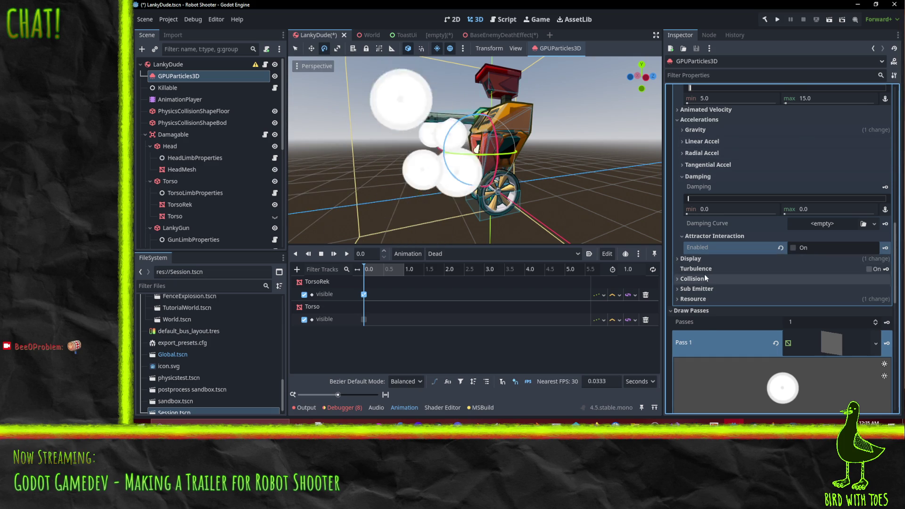
Step: Expand Directional Velocity and edit its maximum and minimum values
scroll(712, 231, up, 5)
click(713, 232)
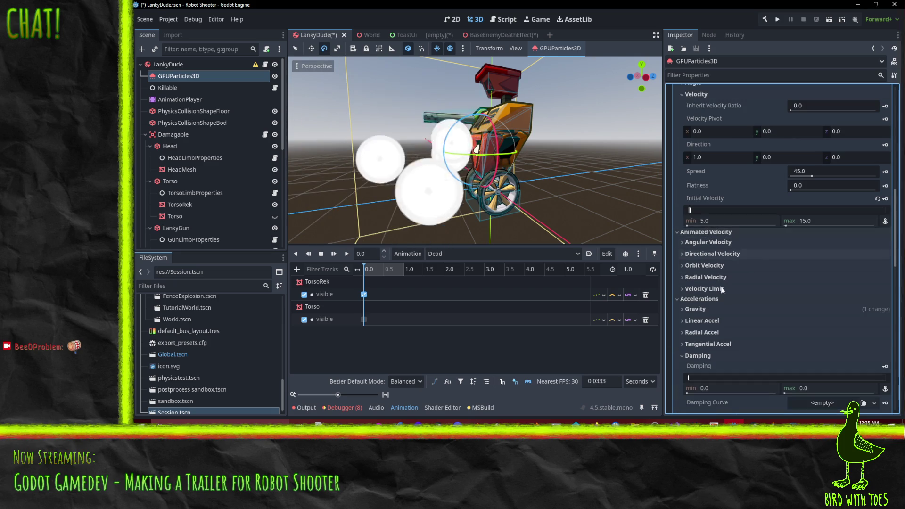
scroll(720, 267, down, 3)
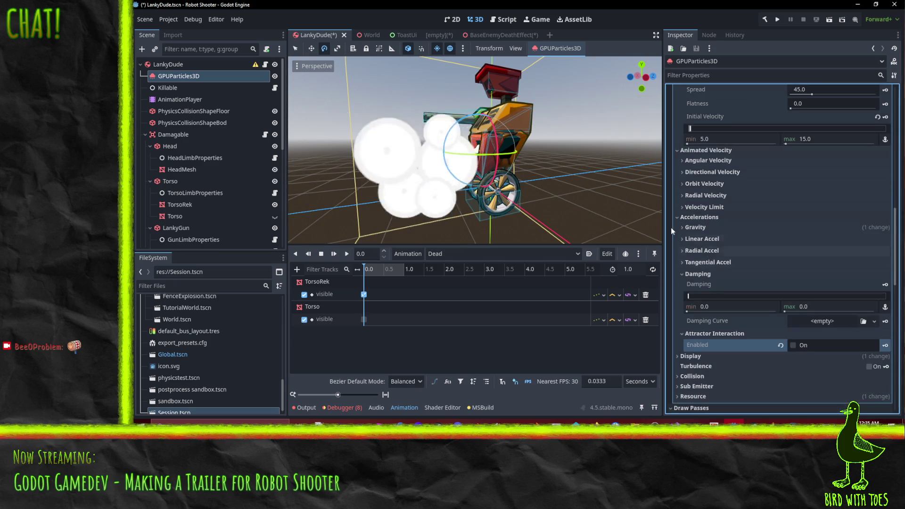
click(712, 173)
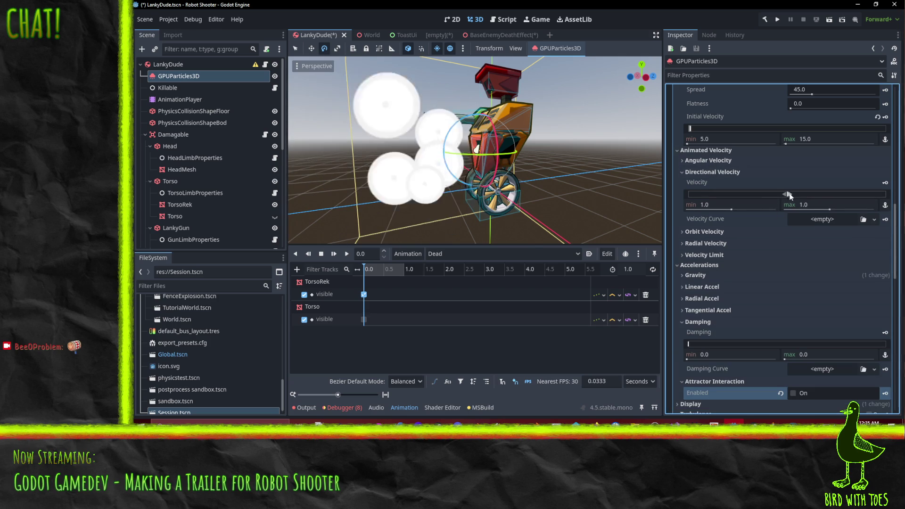
click(807, 206)
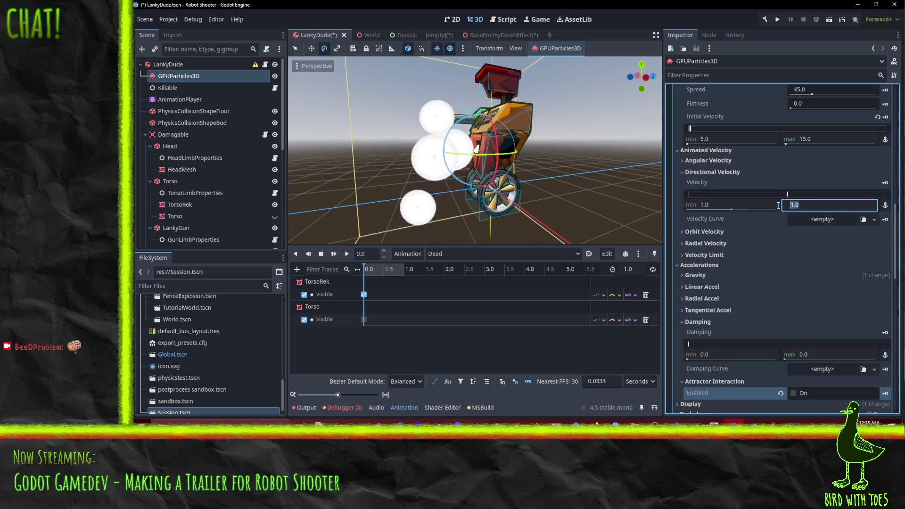
click(734, 204)
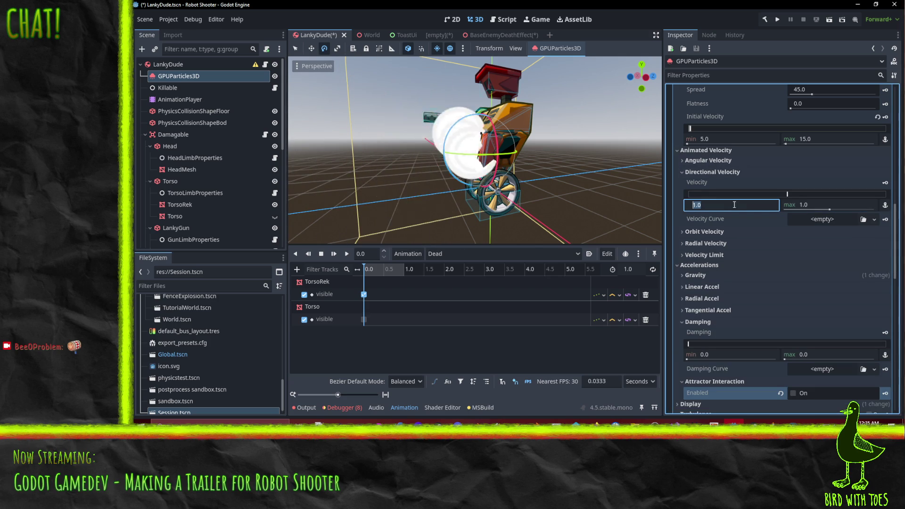
Step: Give the velocity curve a new CurveXYZTexture with new X, Y and Z curves
click(875, 220)
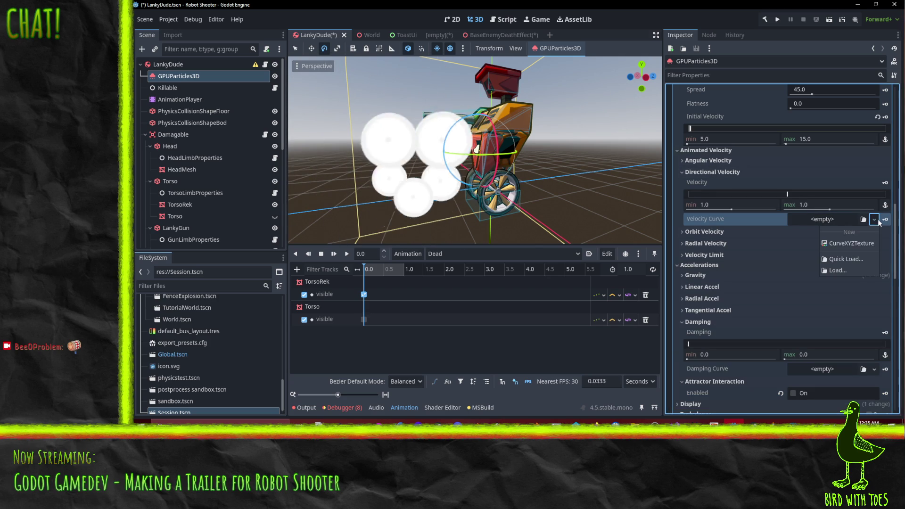
click(846, 245)
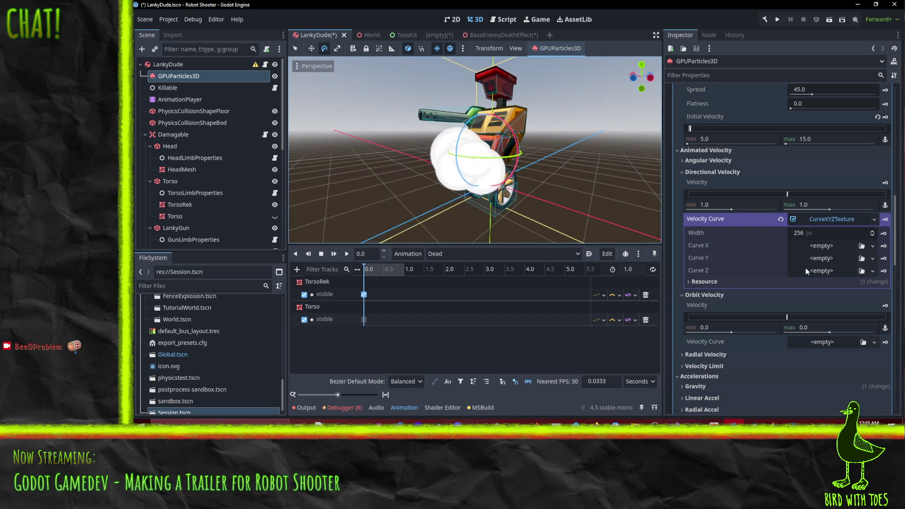
click(873, 246)
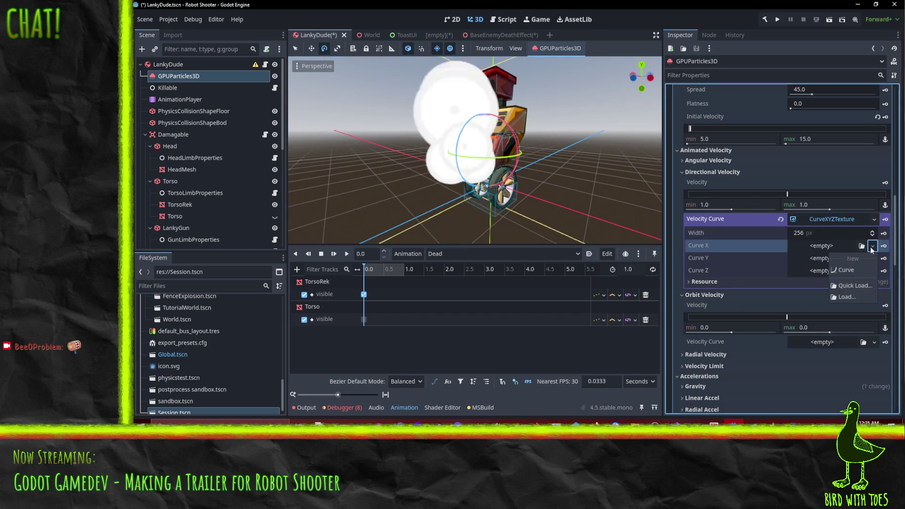
click(854, 273)
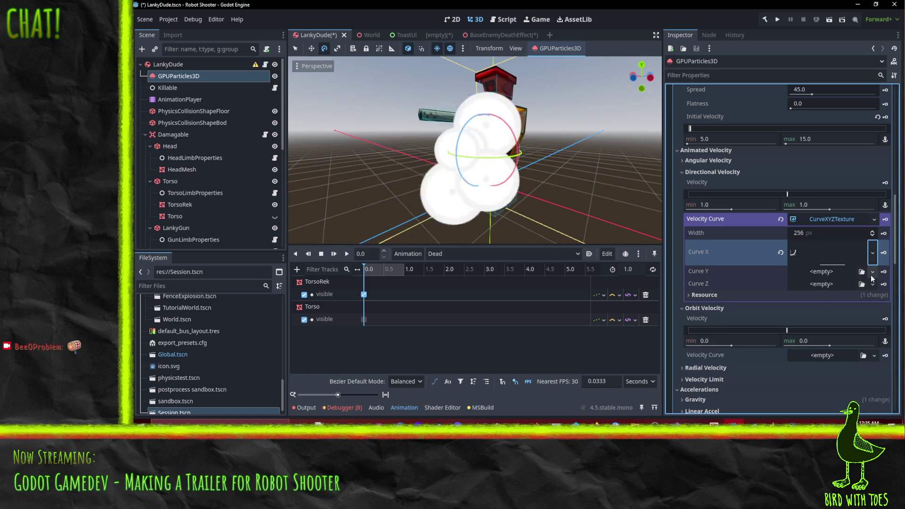
click(872, 272)
click(854, 297)
click(873, 297)
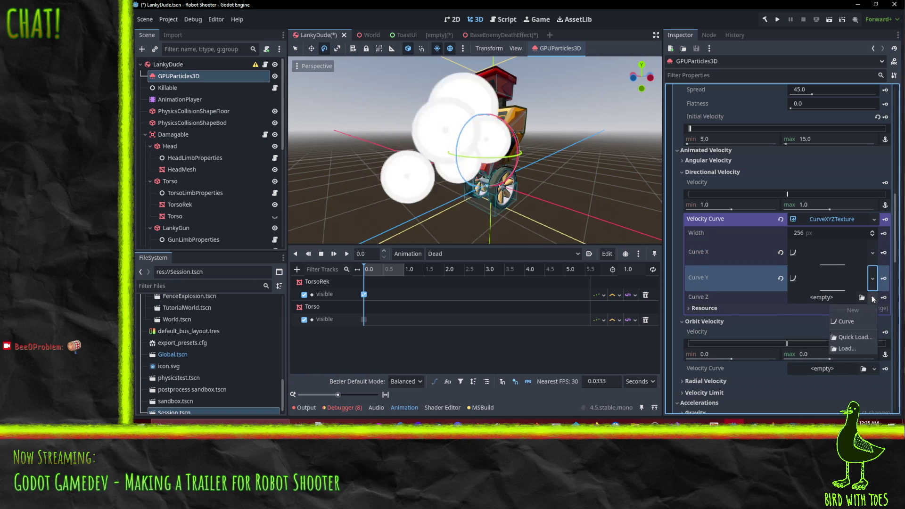
click(864, 320)
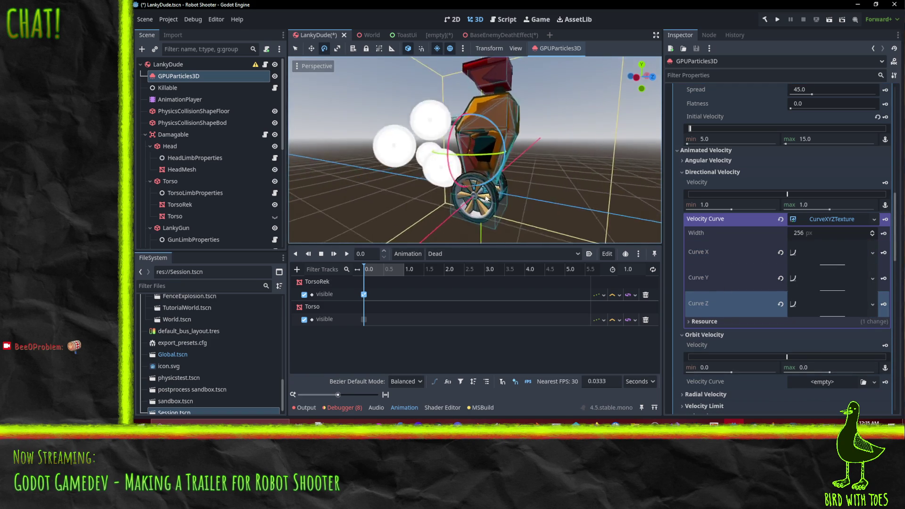
Step: Inspect the Y and X curves, then clear the directional velocity curve
scroll(487, 199, down, 5)
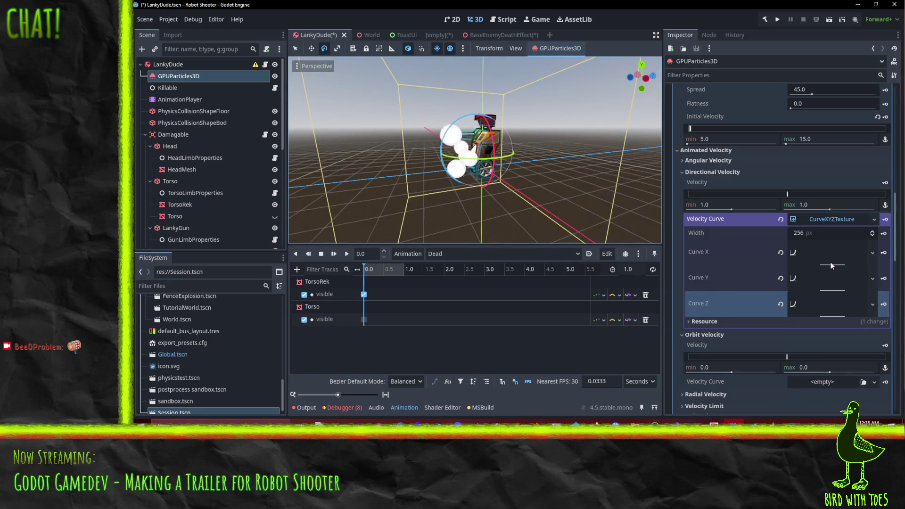
click(839, 266)
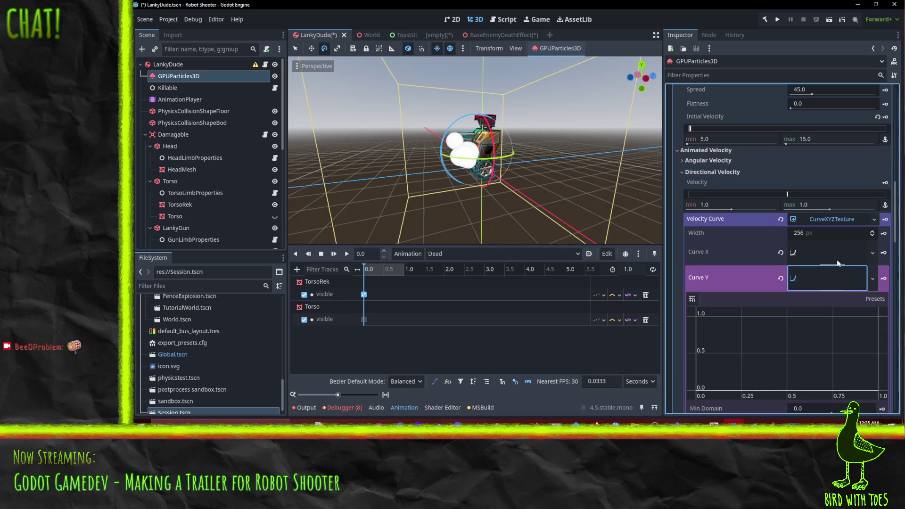
click(839, 270)
click(839, 256)
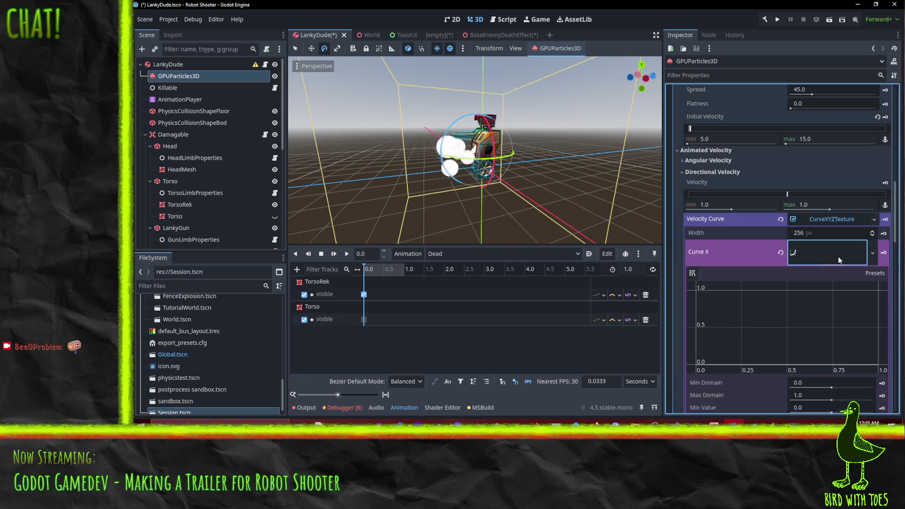
click(838, 257)
click(781, 218)
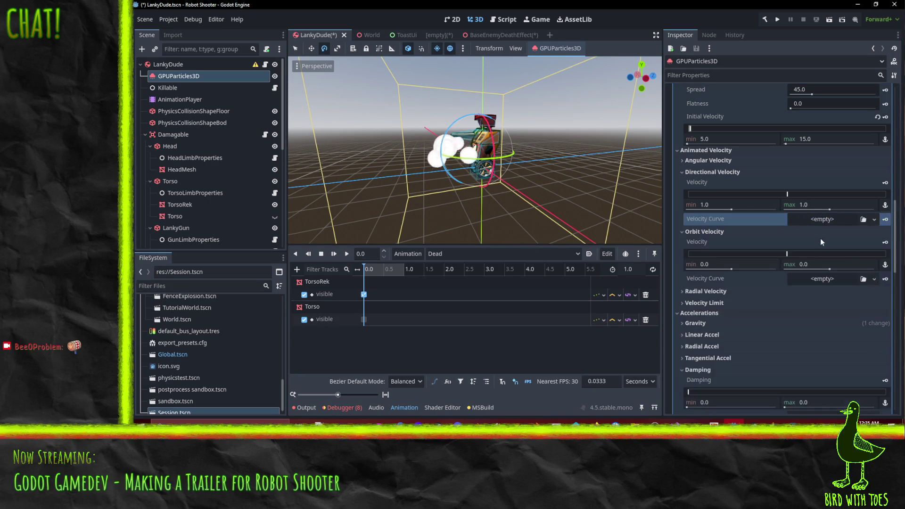
click(875, 220)
Step: Reset the directional velocity minimum from its stray negative value back to 1.0
click(681, 238)
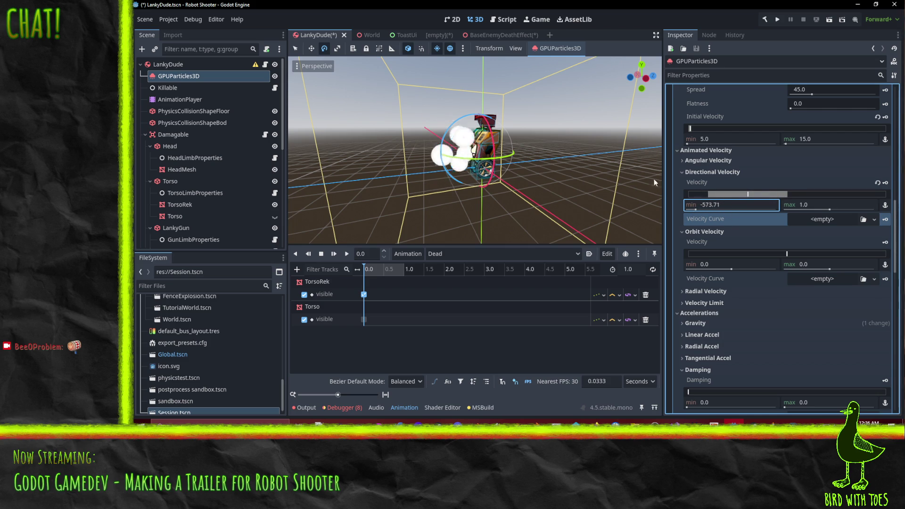
click(873, 184)
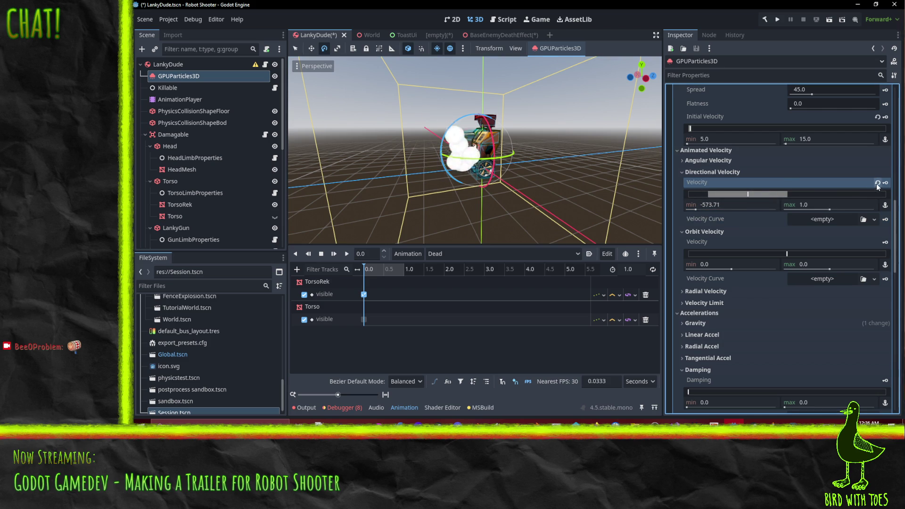
click(877, 184)
Step: Collapse the Directional, Angular, Orbit, Radial and Velocity Limit sections, then expand Display
scroll(755, 217, up, 1)
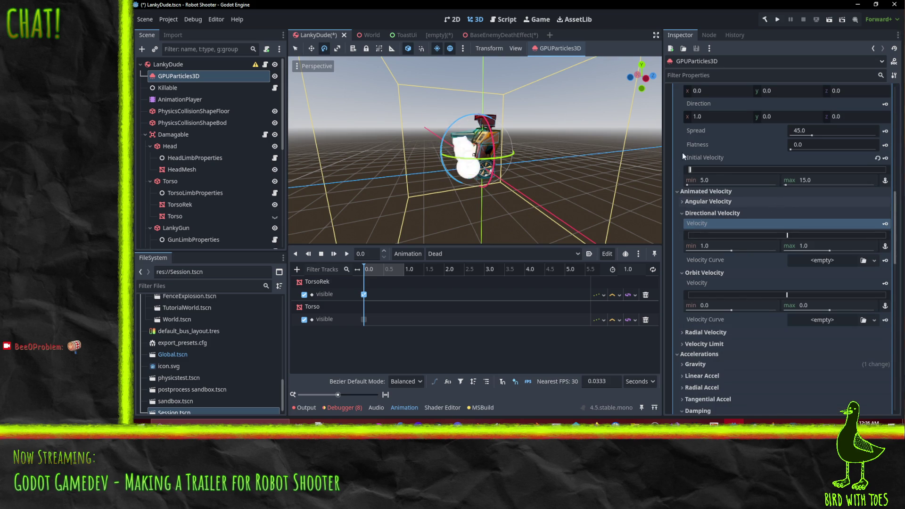
click(721, 213)
click(715, 202)
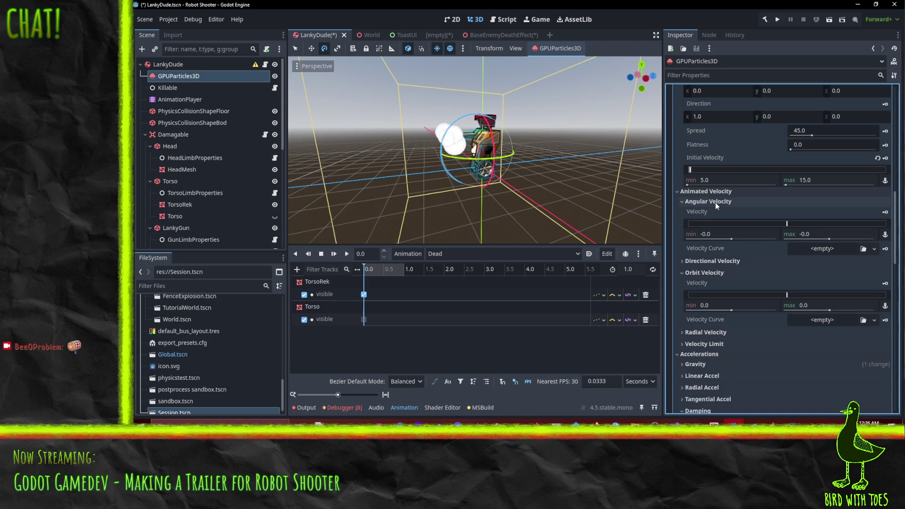
click(703, 202)
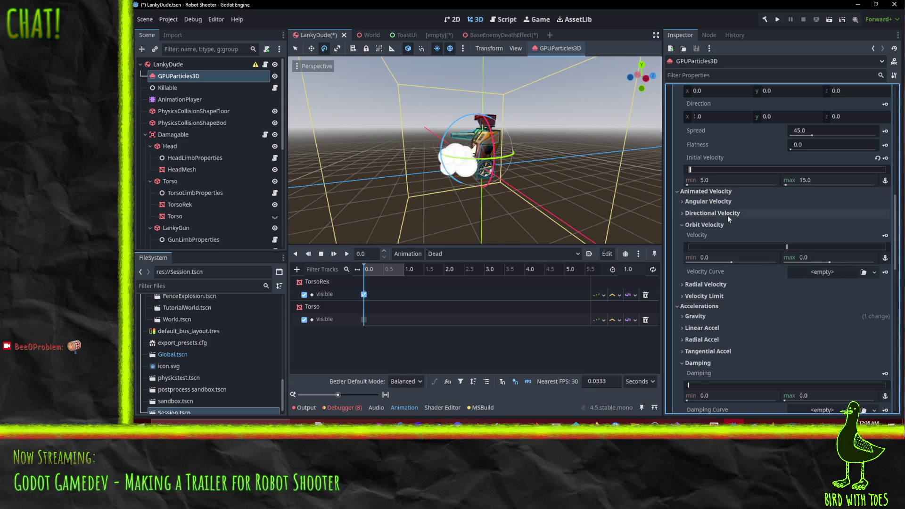
click(712, 226)
click(710, 238)
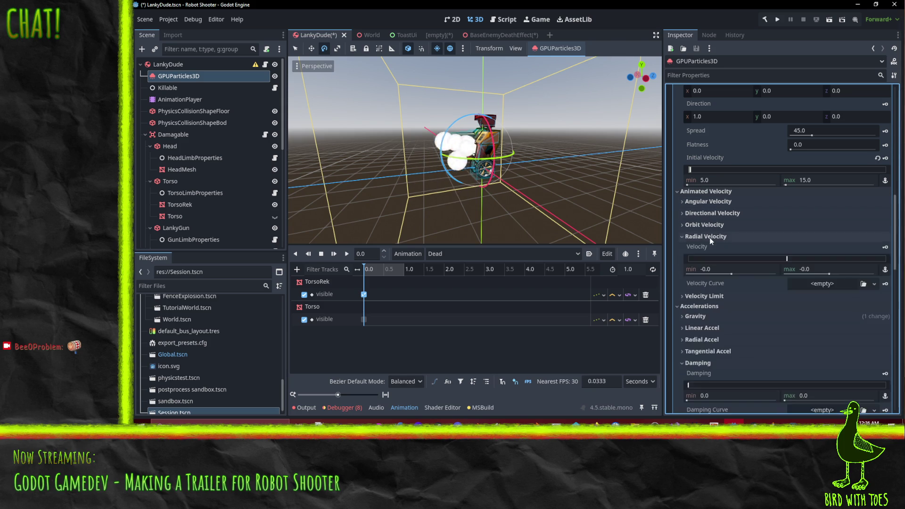
click(710, 237)
click(706, 249)
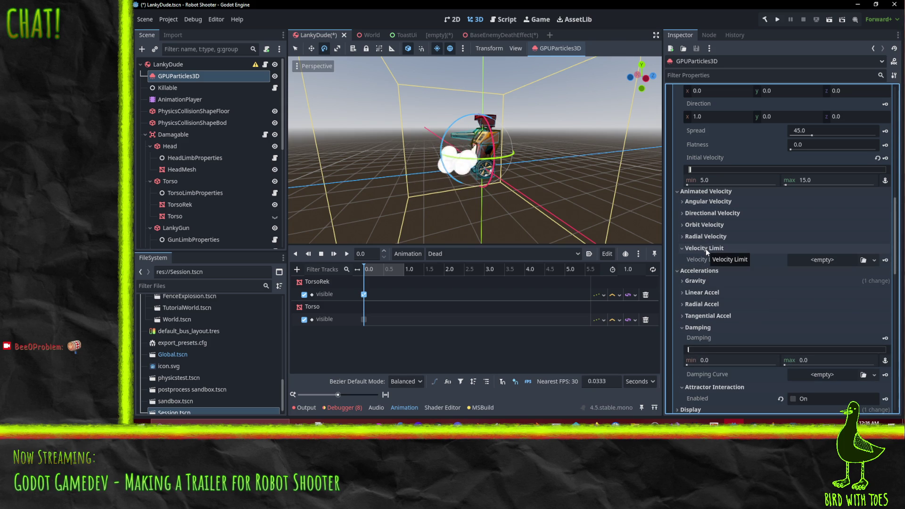
click(706, 249)
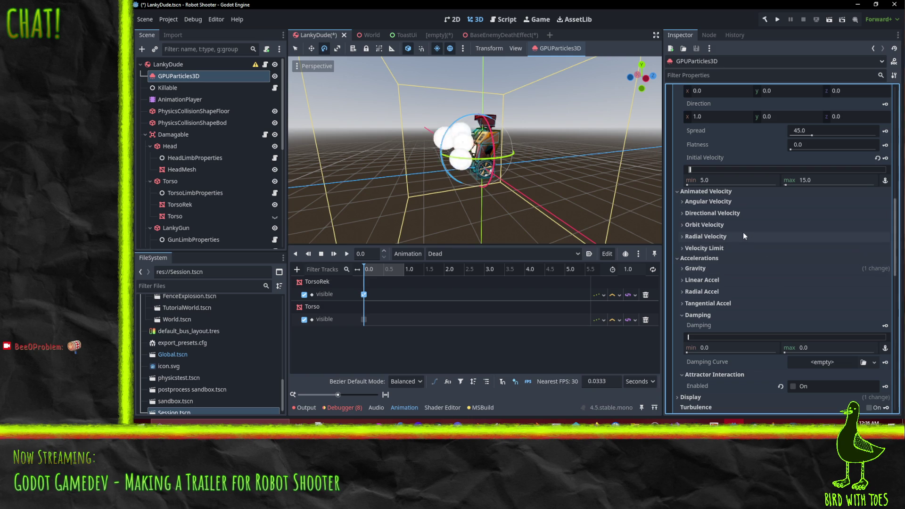
scroll(743, 231, down, 3)
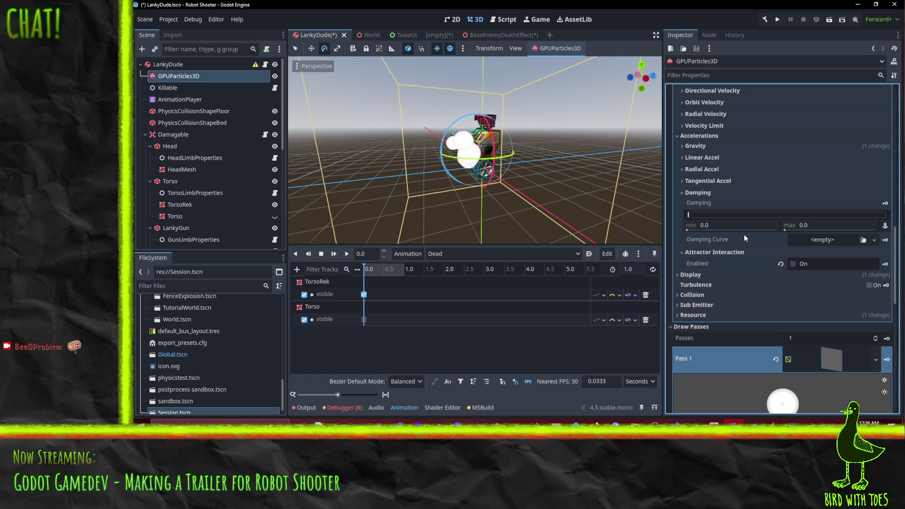
click(692, 275)
scroll(718, 273, down, 2)
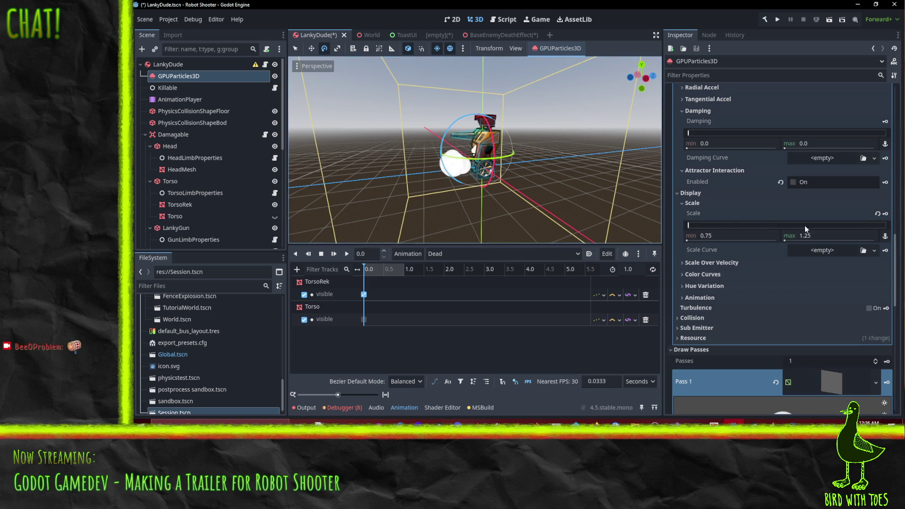
Step: Create a new CurveTexture with a new Curve for the Scale Curve
click(725, 265)
click(726, 264)
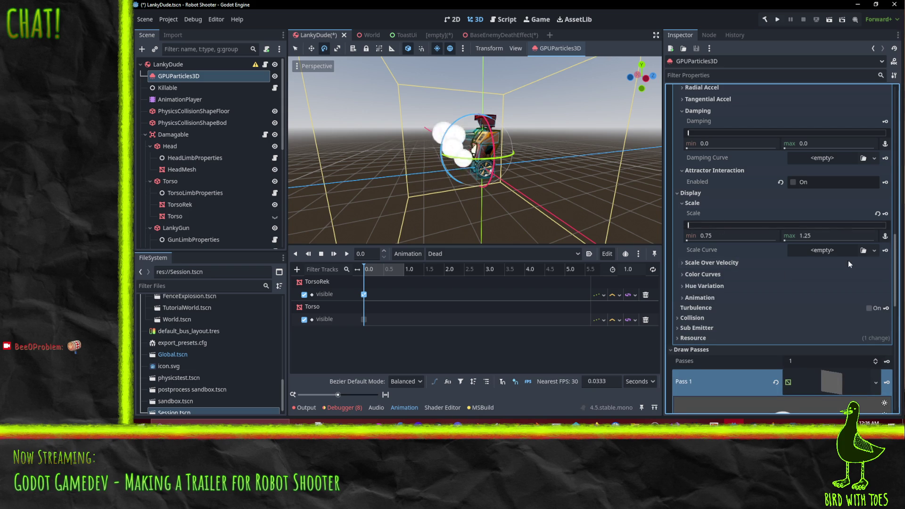
click(875, 251)
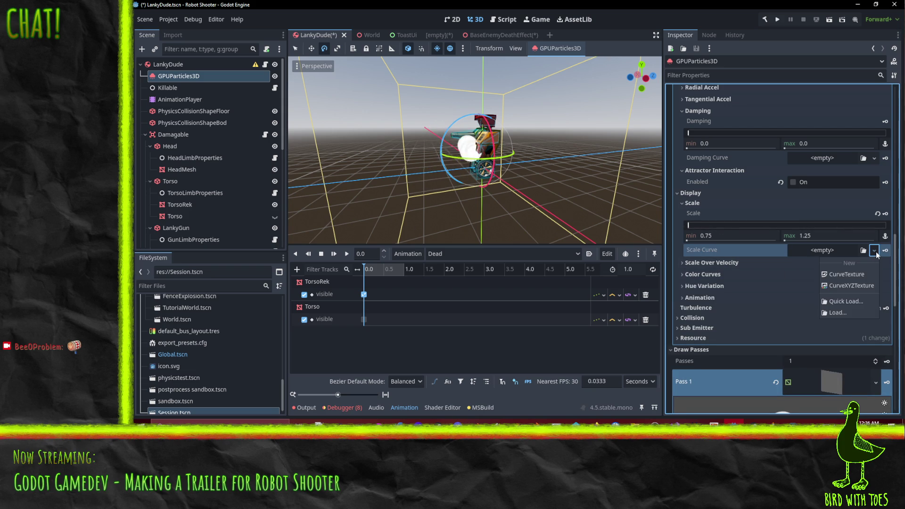
click(849, 273)
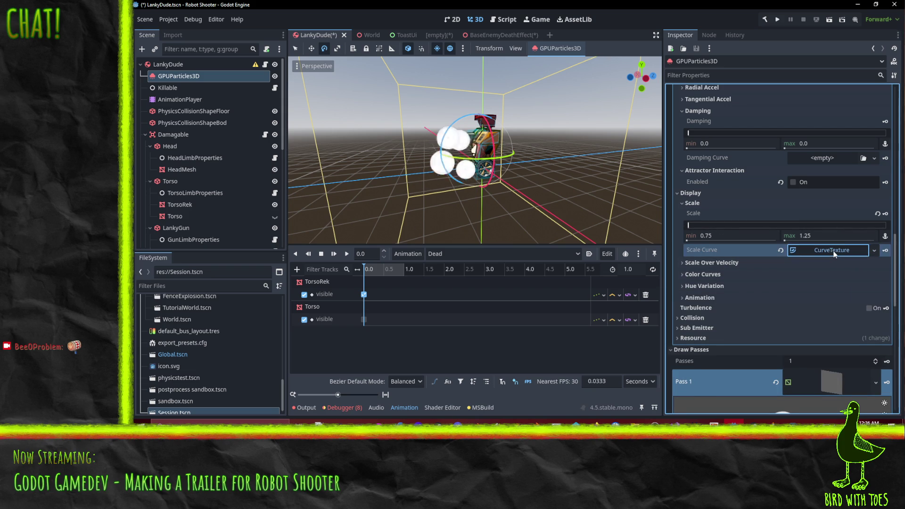
click(834, 251)
click(871, 303)
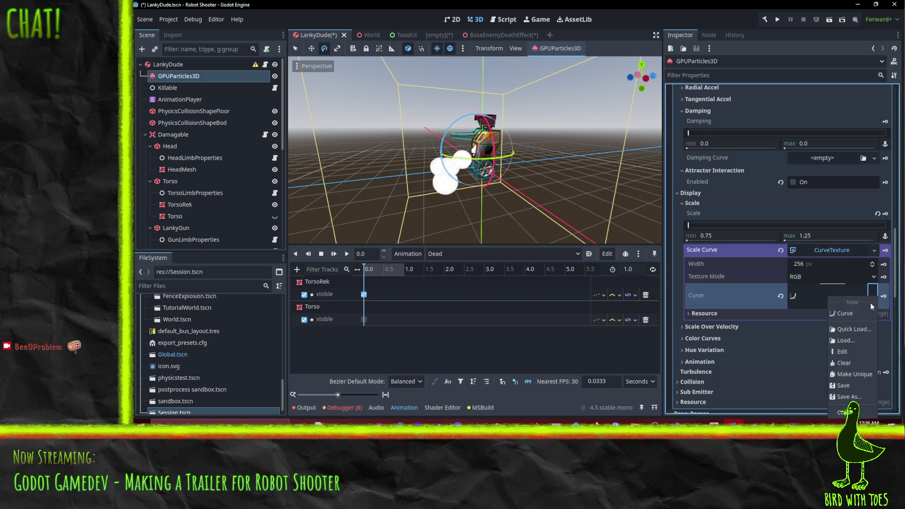
click(844, 313)
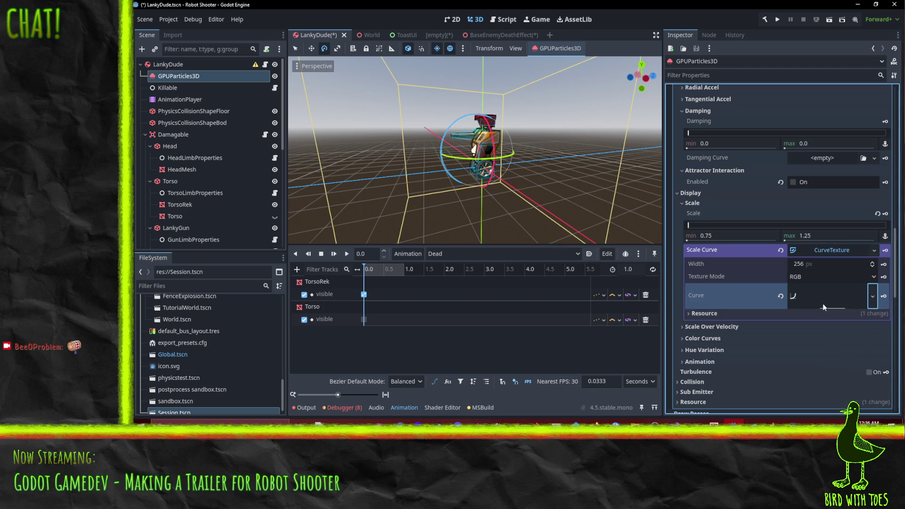
scroll(795, 346, down, 5)
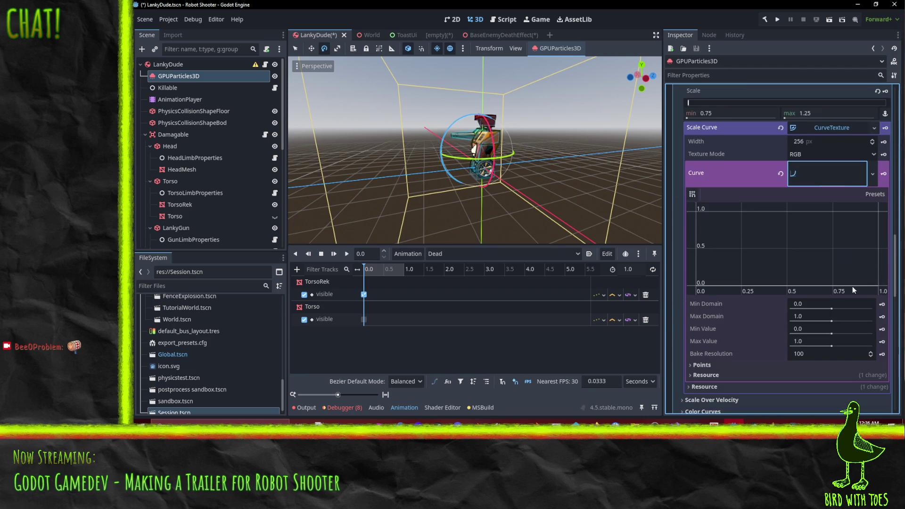
Step: Shape the scale curve to start at 1.0 and fall to 0 at the end
drag(877, 284, 874, 241)
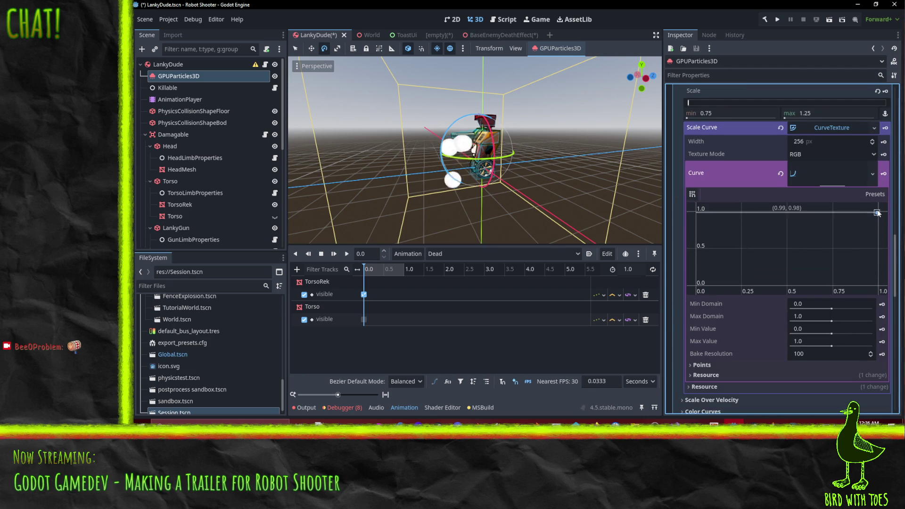
key(f)
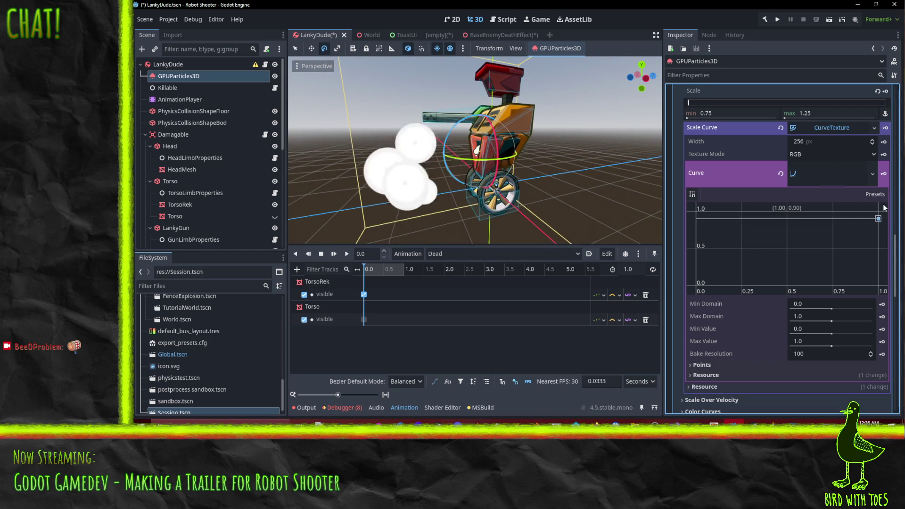
click(721, 216)
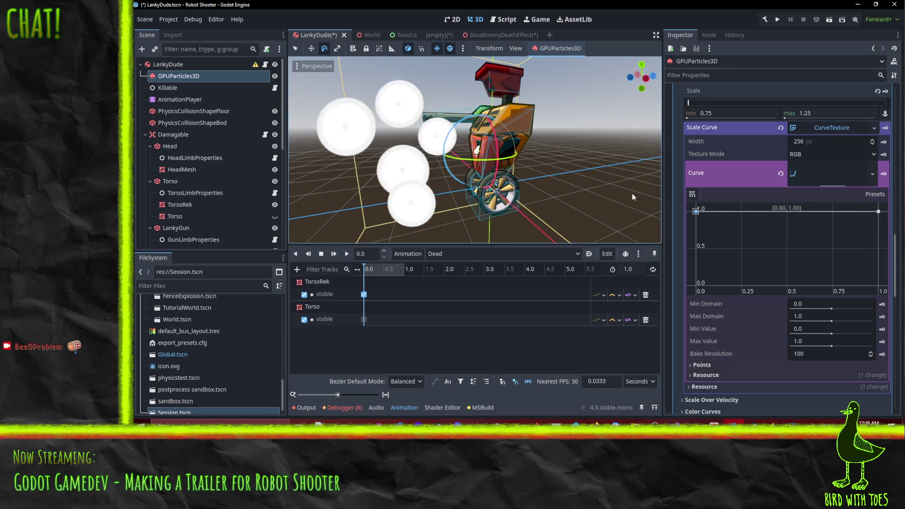
mouse_move(878, 211)
mouse_down()
mouse_move(886, 305)
mouse_move(871, 275)
mouse_up()
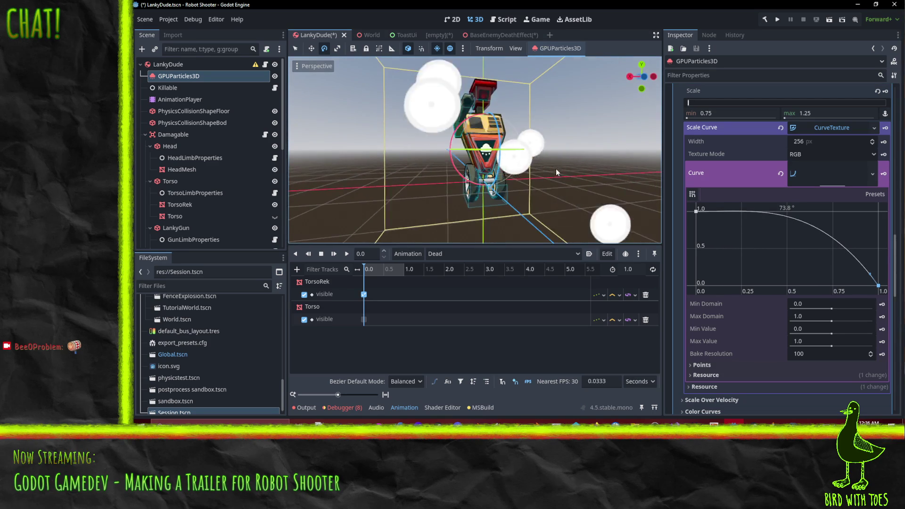
scroll(552, 167, down, 3)
drag(504, 151, 502, 182)
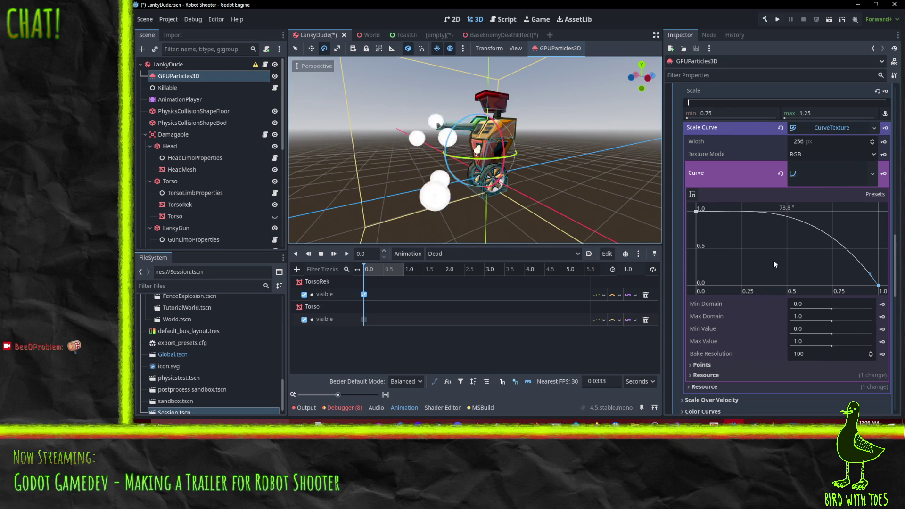
Step: Collapse the CurveTexture settings and expand Color Curves
scroll(737, 275, up, 2)
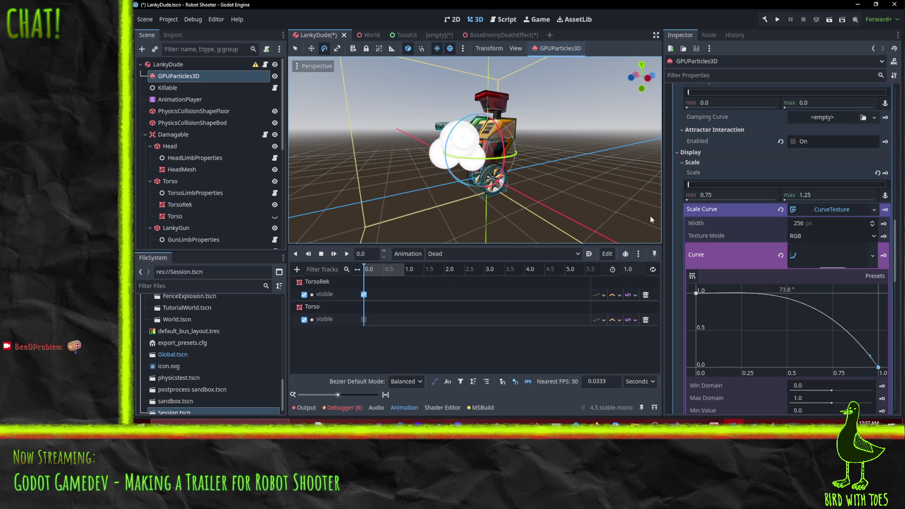
click(830, 209)
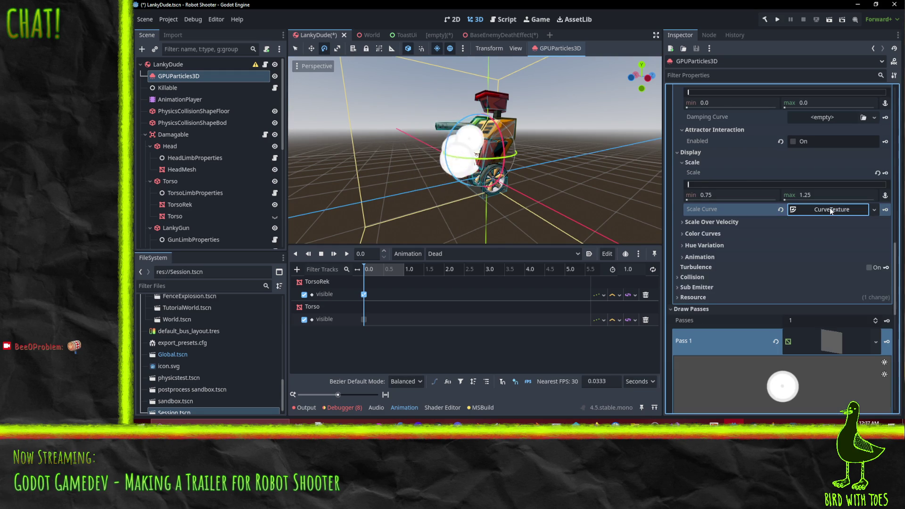
click(725, 233)
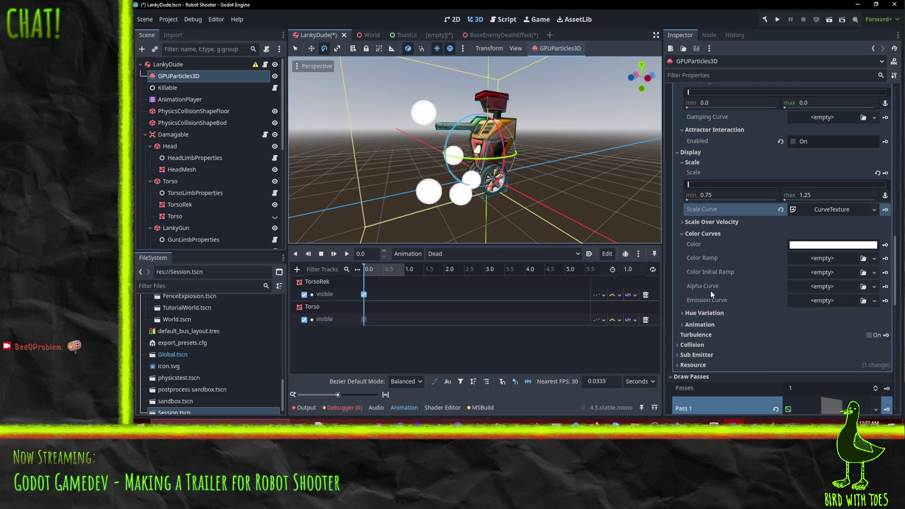
mouse_move(706, 301)
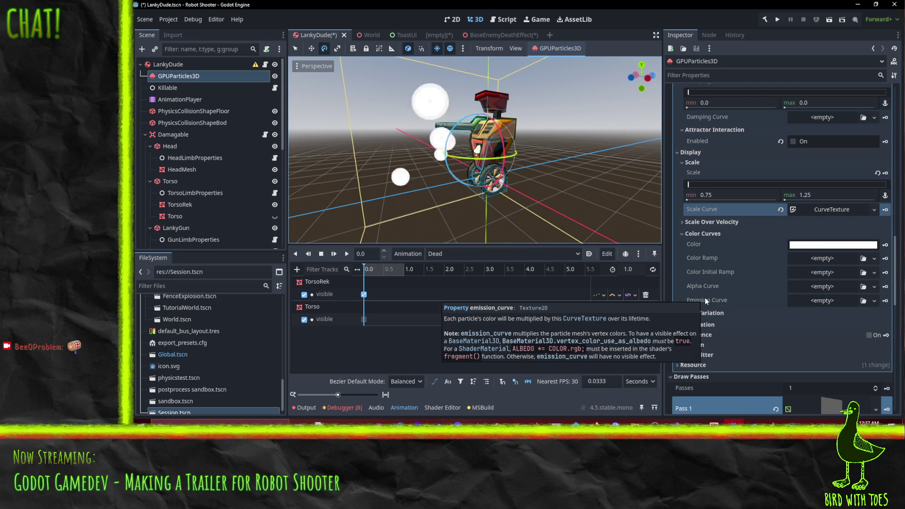
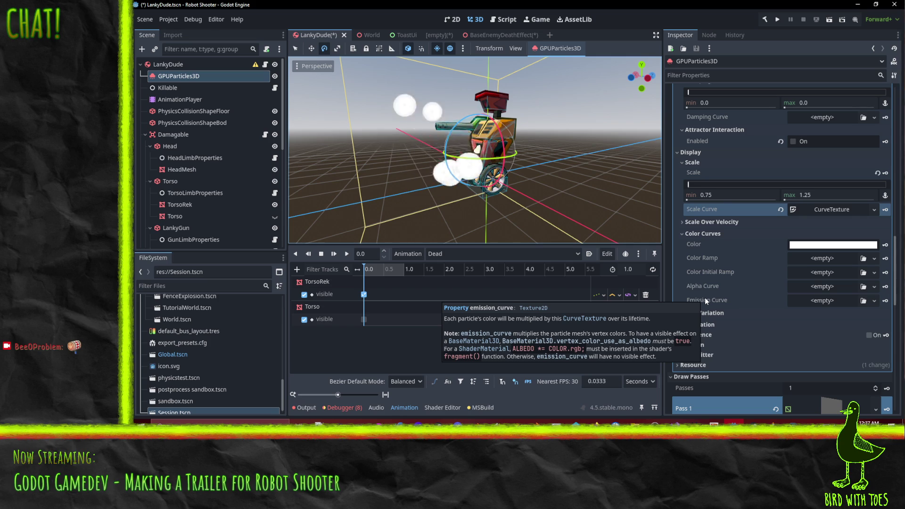
Step: Set the emitter's base particle colour to pale yellow fff6c4 (S 23, H 51)
mouse_move(753, 290)
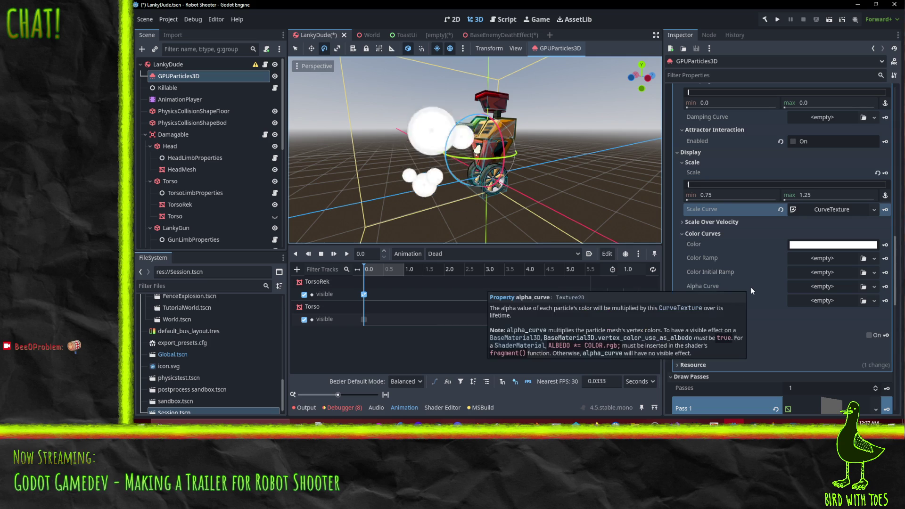
scroll(755, 283, down, 5)
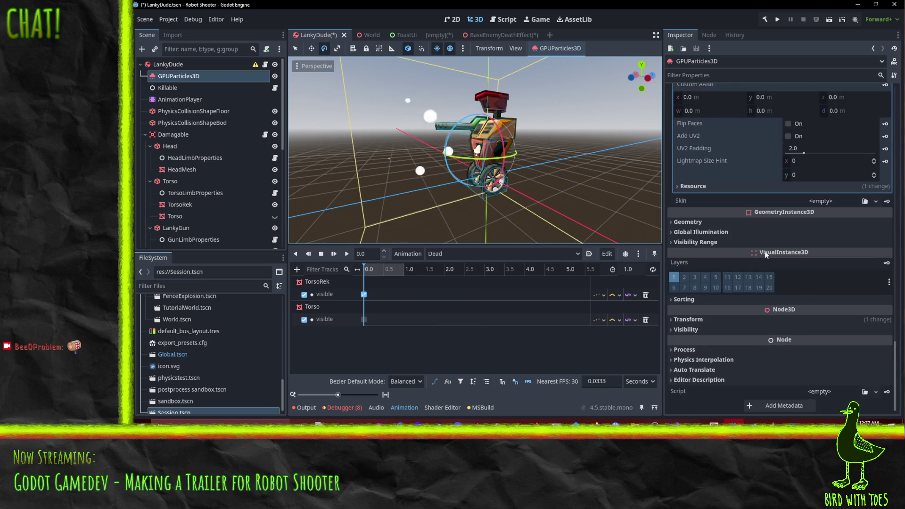
scroll(726, 241, up, 5)
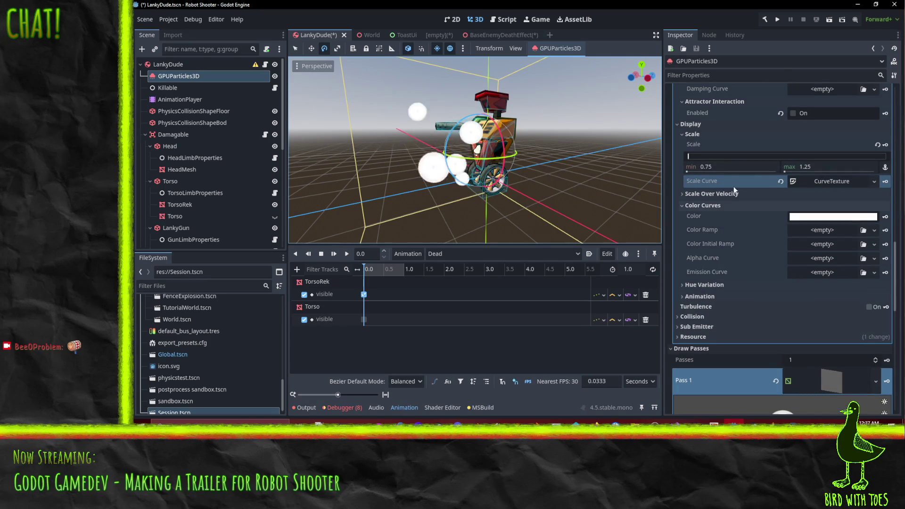
click(713, 285)
click(710, 287)
click(710, 287)
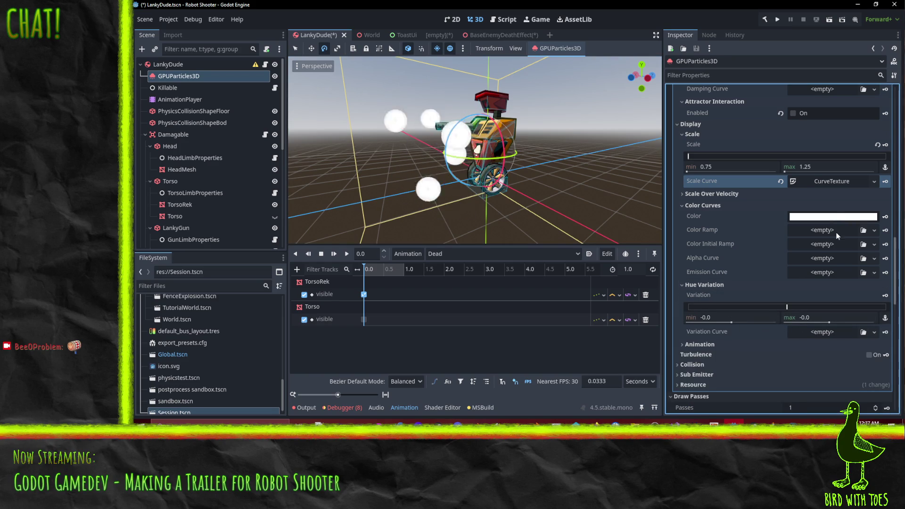
click(825, 218)
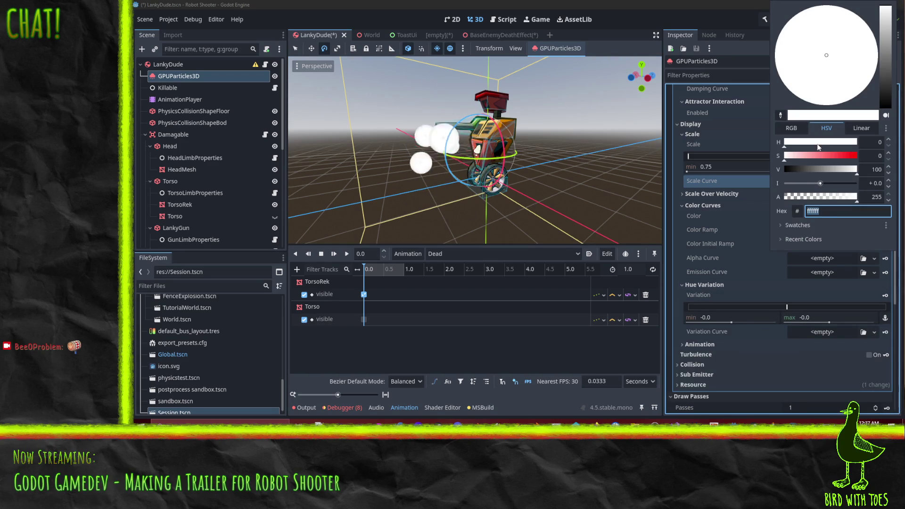
drag(821, 155, 893, 157)
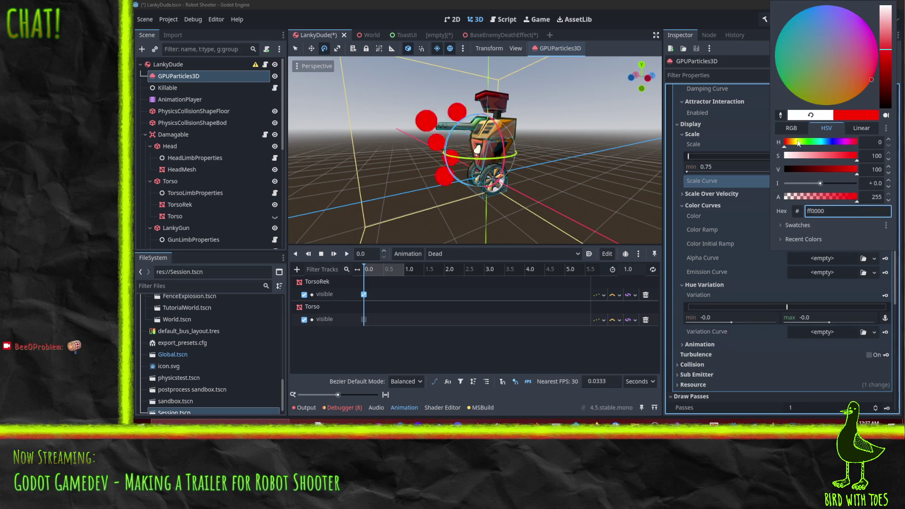
drag(799, 143, 803, 158)
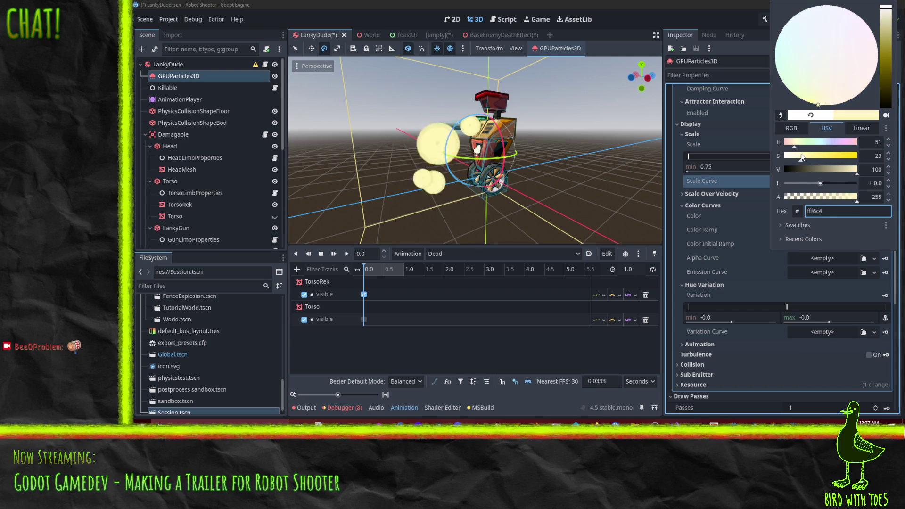
Step: Give Color Ramp a New GradientTexture1D and expand its gradient
click(673, 235)
click(873, 231)
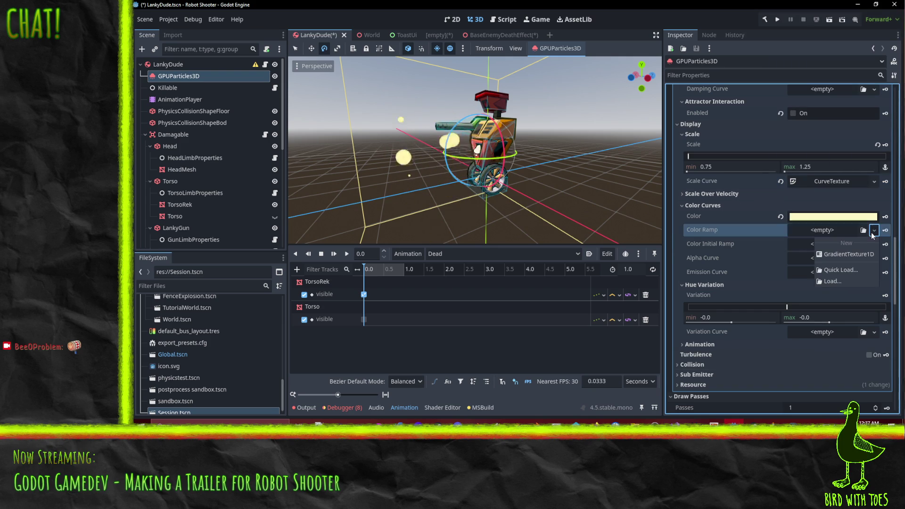
click(727, 239)
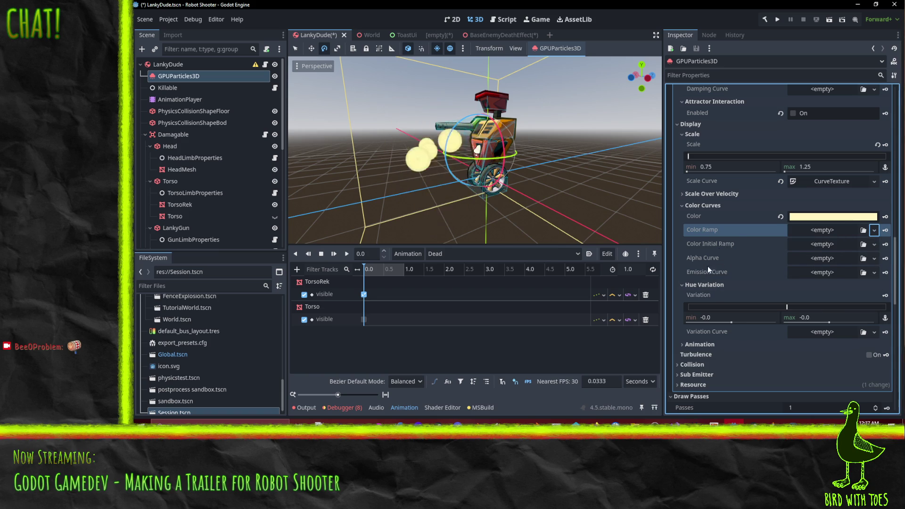
click(875, 231)
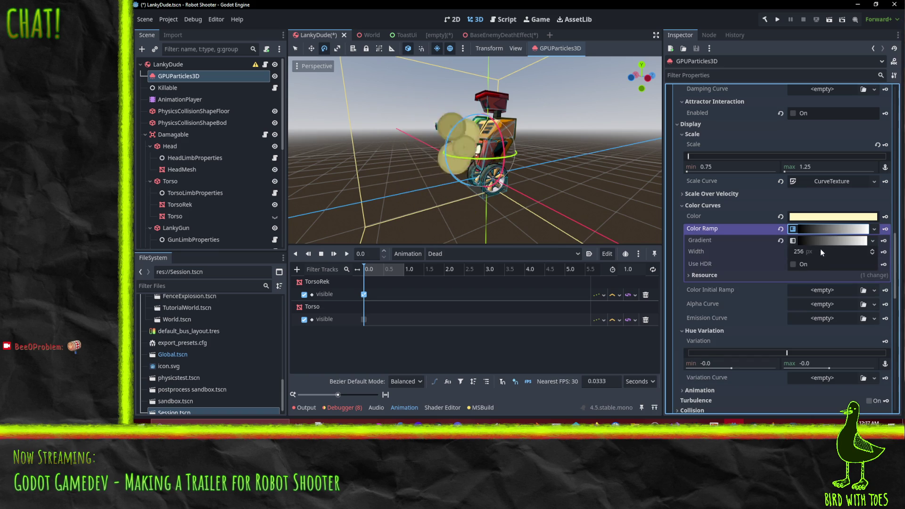
click(867, 241)
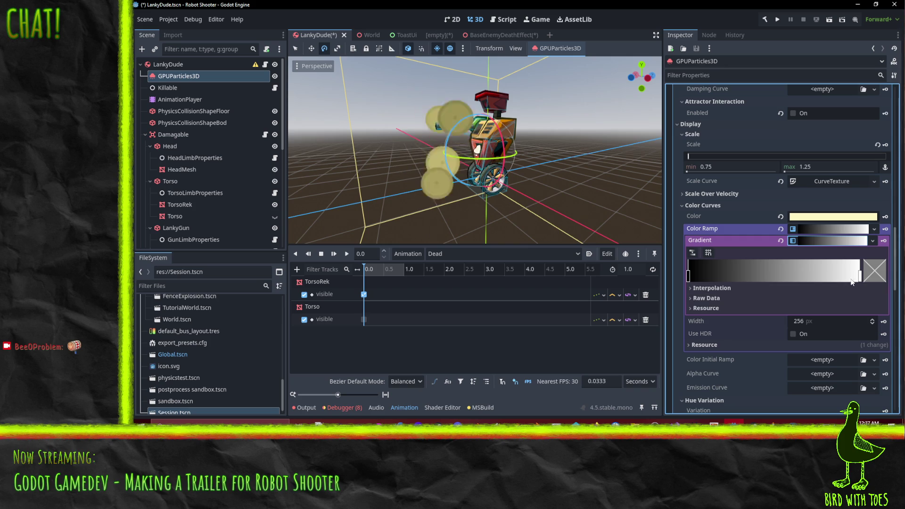
Step: Arrange the gradient stops so it runs from white at the left to black at the right
drag(695, 277, 763, 268)
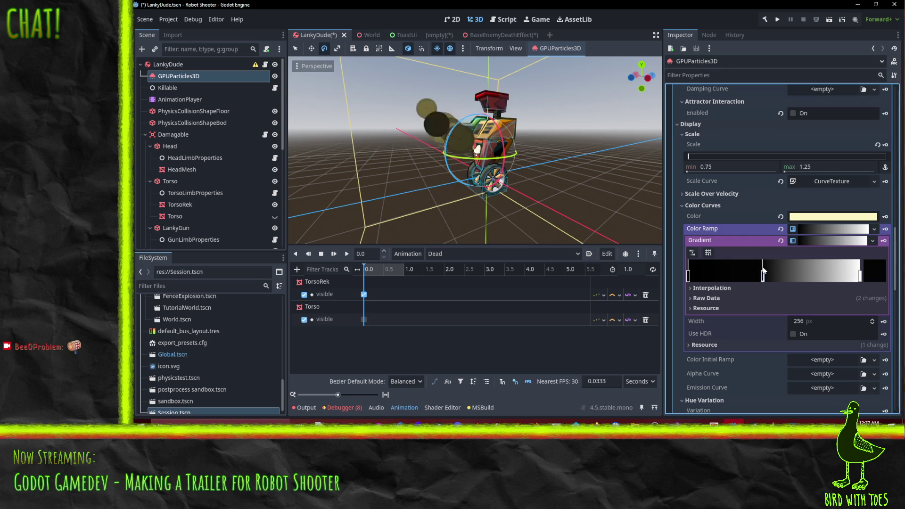
right_click(763, 267)
drag(688, 277, 765, 276)
drag(859, 276, 667, 282)
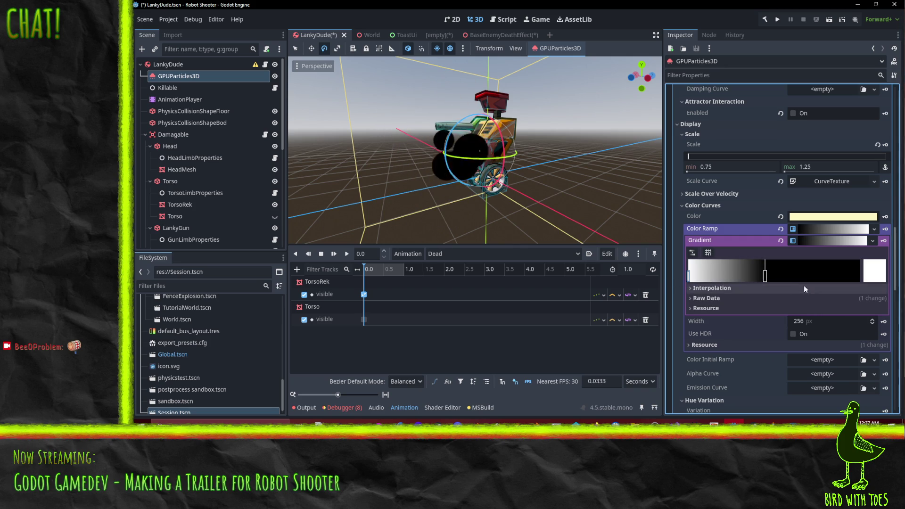
drag(766, 276, 860, 276)
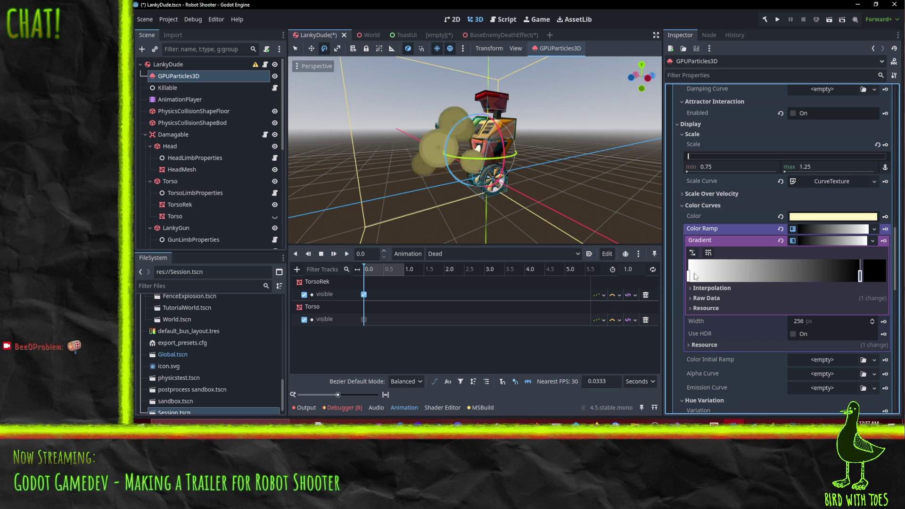
Step: Reset the base particle colour to pure white
click(839, 219)
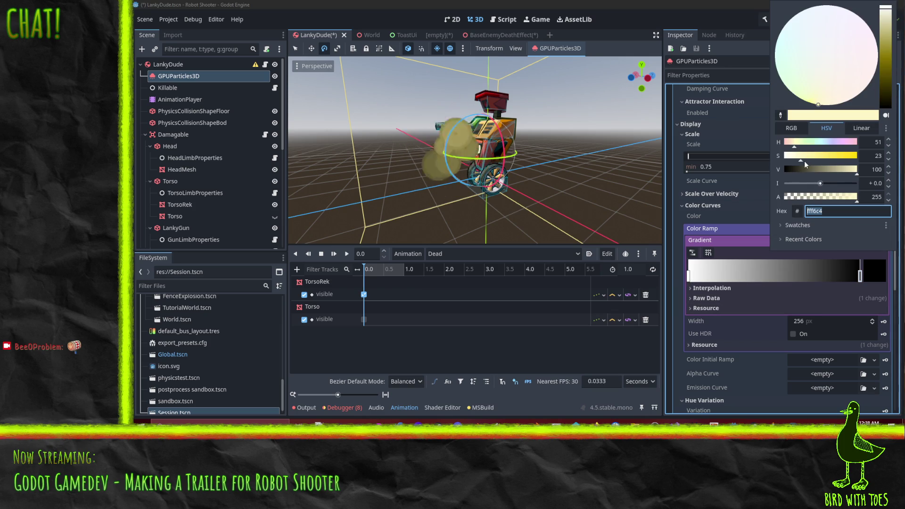
drag(788, 157, 781, 158)
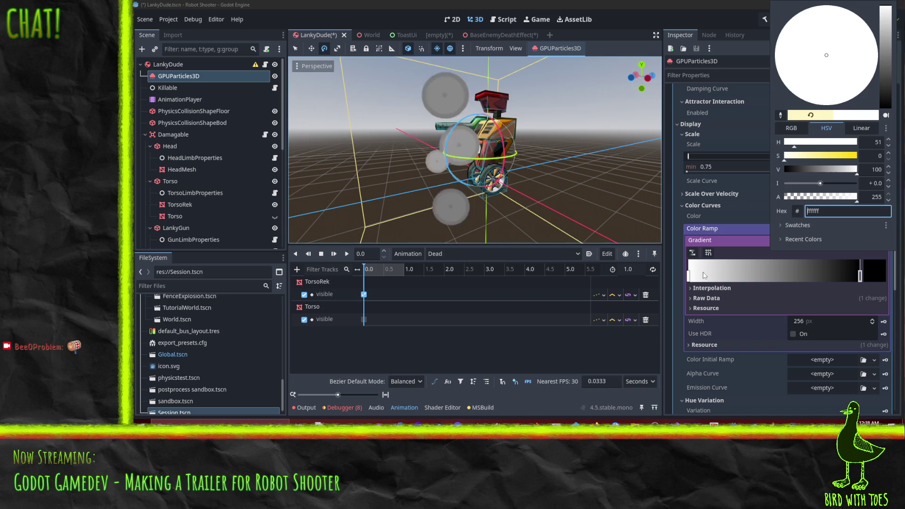
click(689, 277)
Step: Make the gradient's starting stop a vivid yellow
click(689, 276)
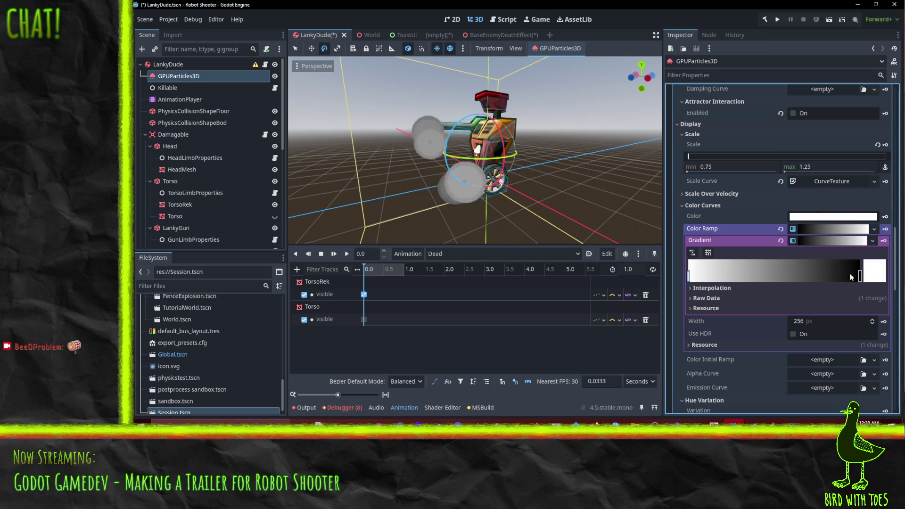
click(876, 275)
drag(738, 167, 829, 169)
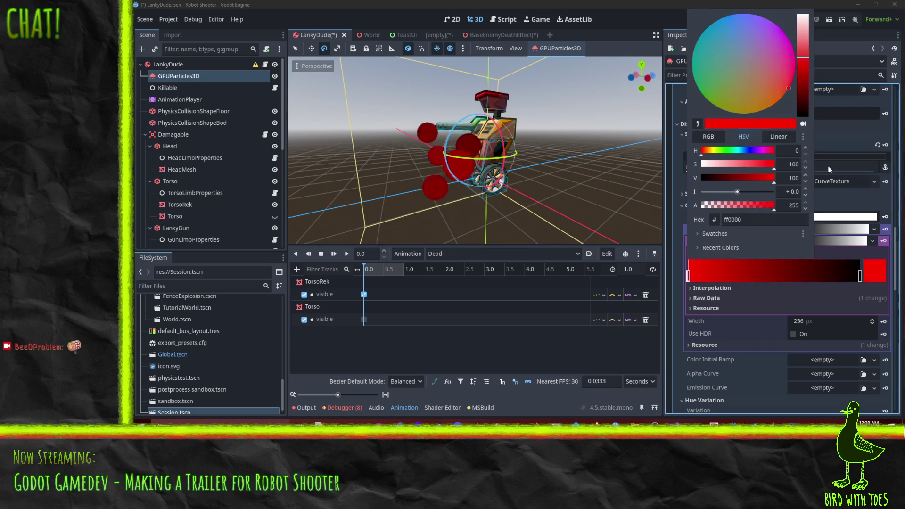
click(716, 152)
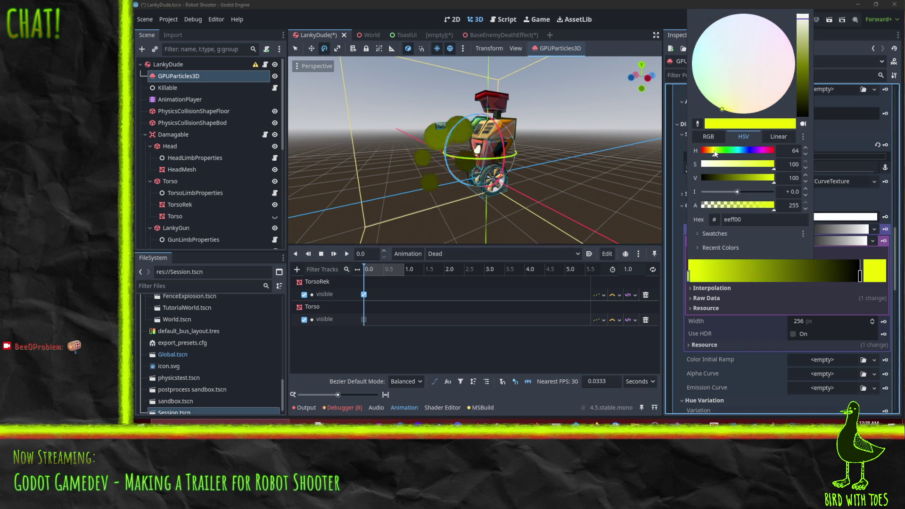
drag(713, 153, 704, 168)
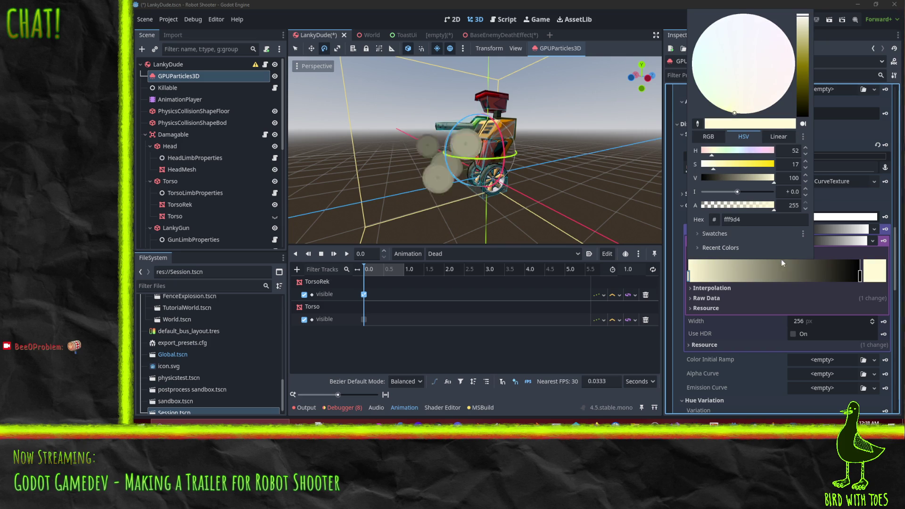
click(708, 282)
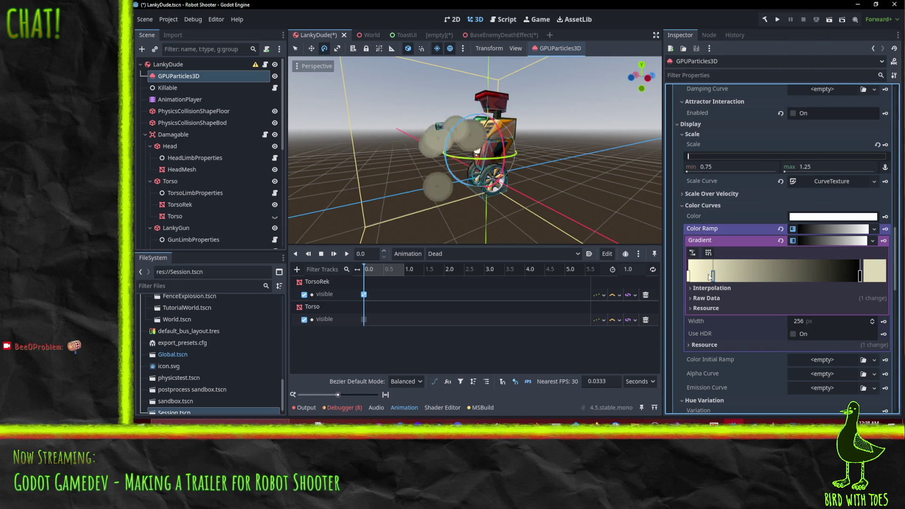
click(875, 272)
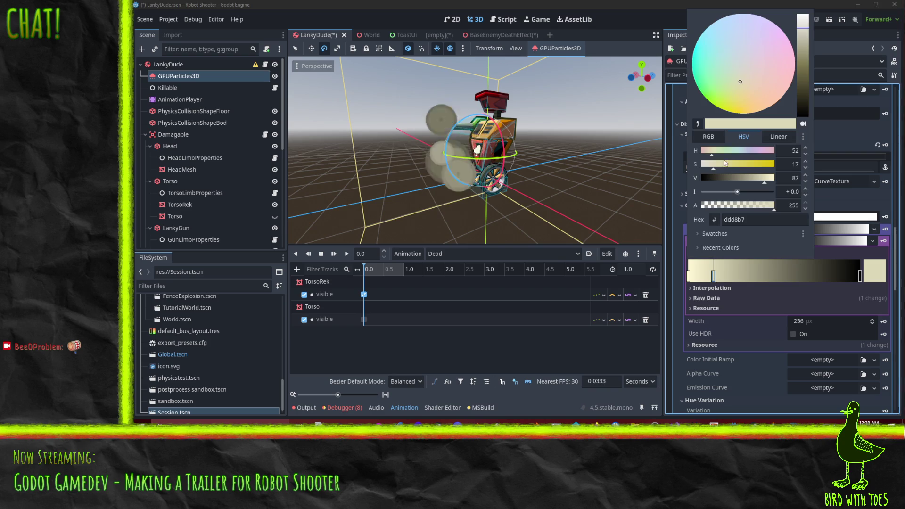
drag(726, 162, 797, 166)
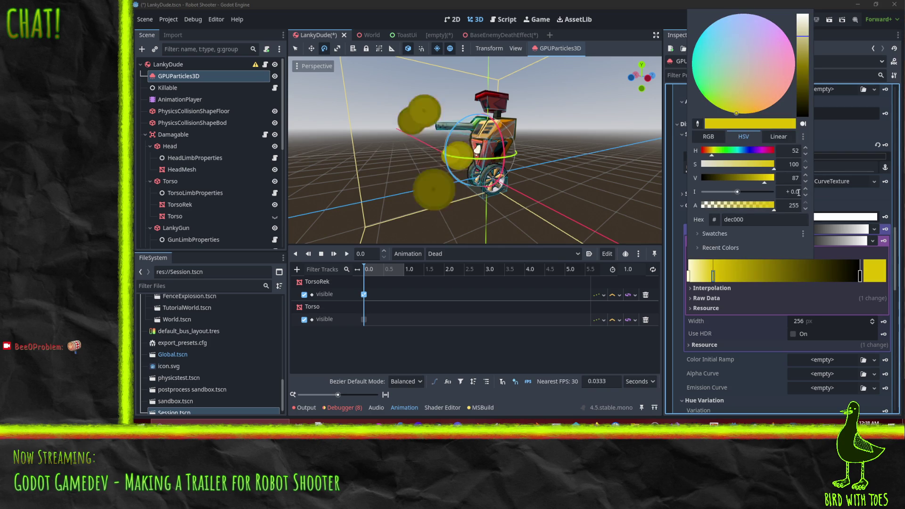
click(805, 311)
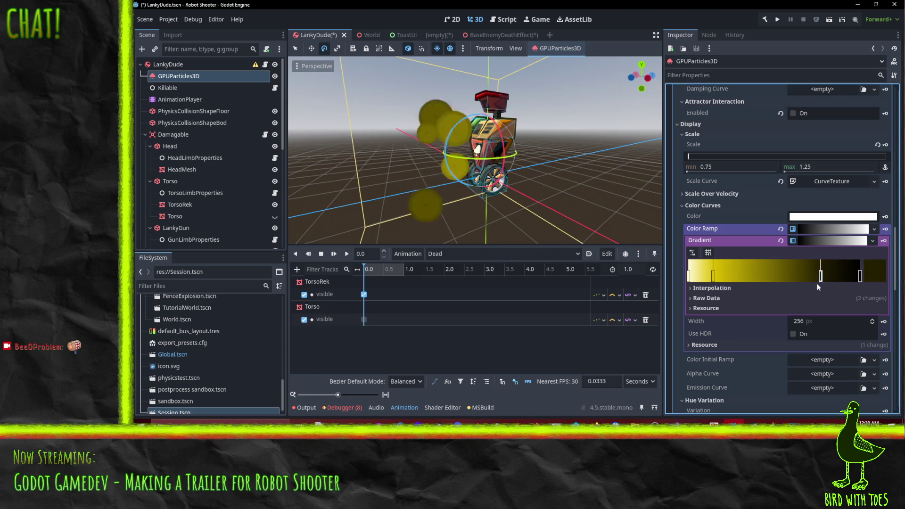
Step: Add a dark orange-red stop in the gradient's right half and slide it left
drag(819, 288, 810, 287)
click(874, 270)
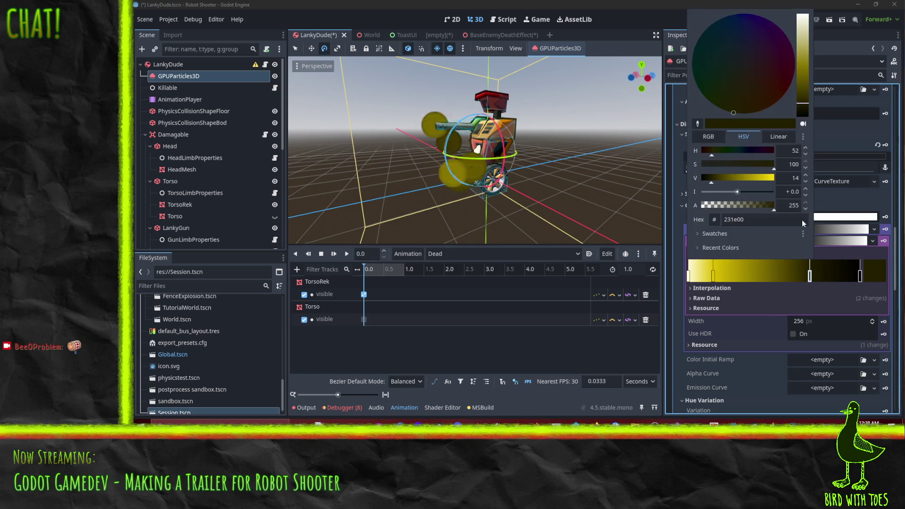
drag(770, 98, 823, 114)
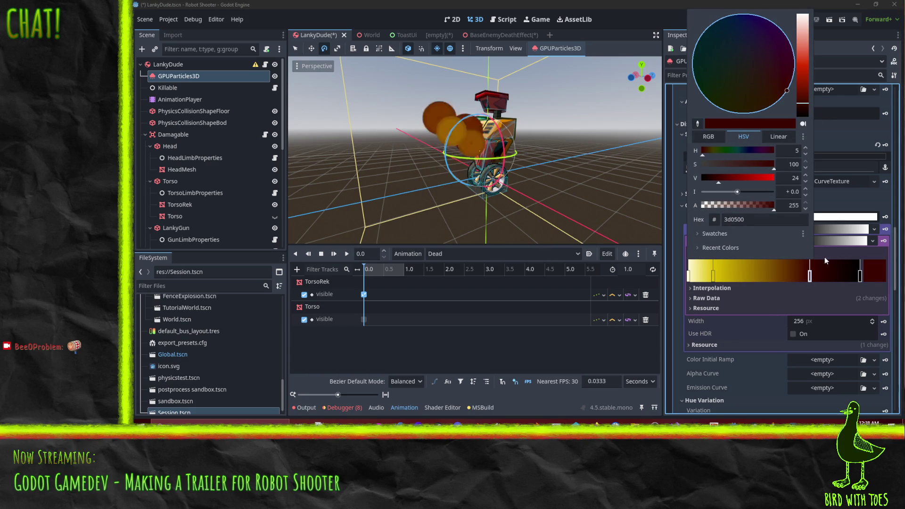
click(791, 281)
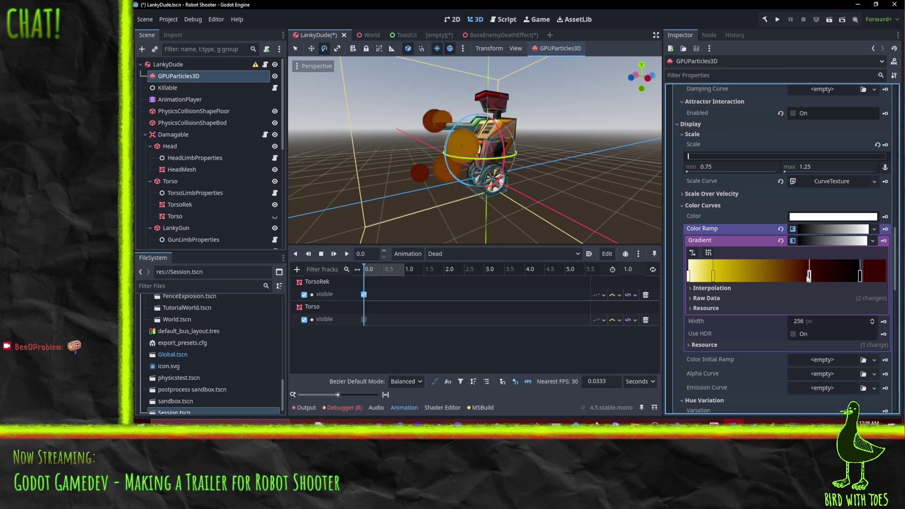
drag(810, 277, 765, 279)
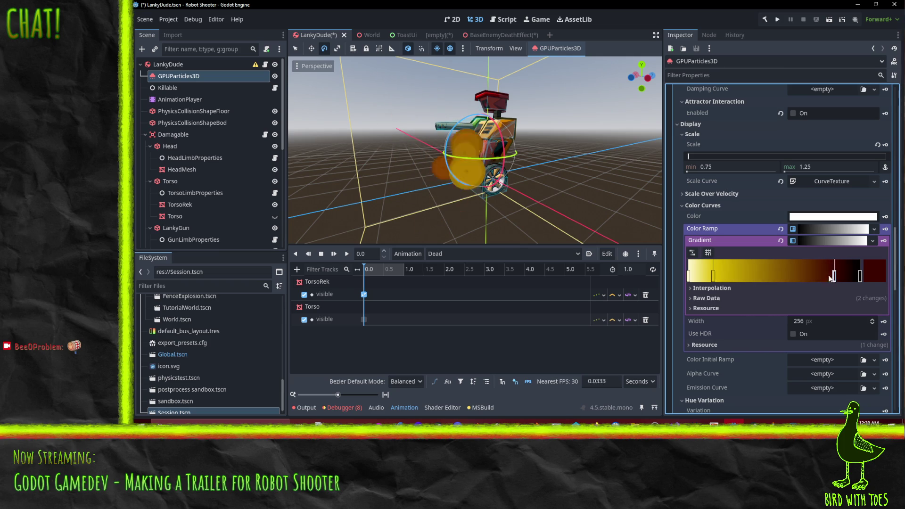
Step: Deepen the red stop's colour and move it further left along the gradient
click(870, 272)
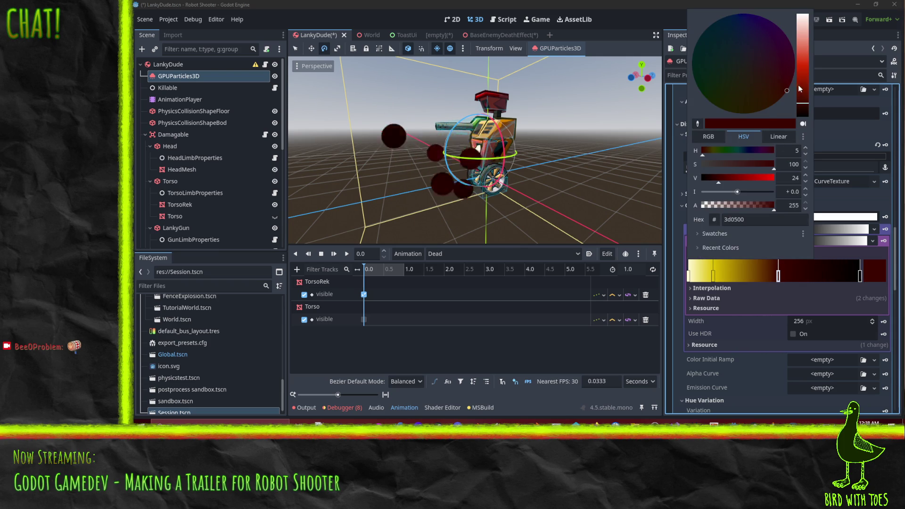
drag(804, 105, 807, 57)
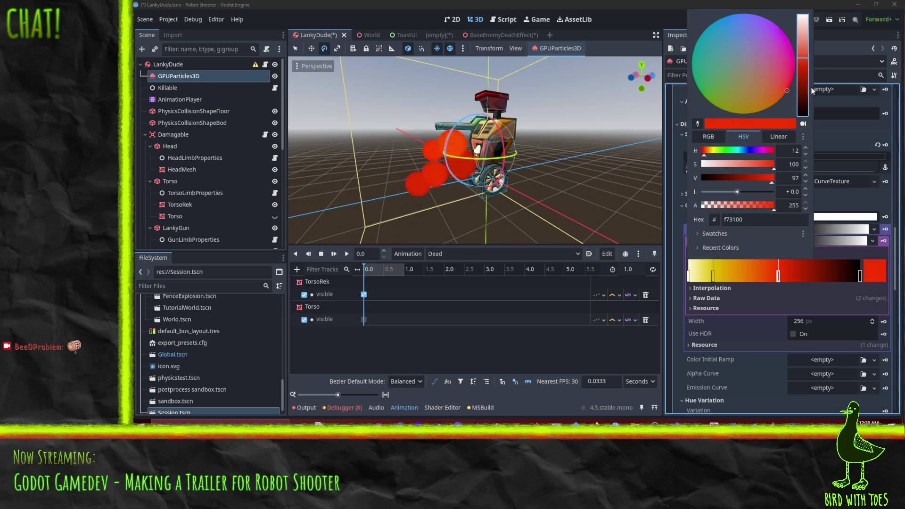
click(843, 280)
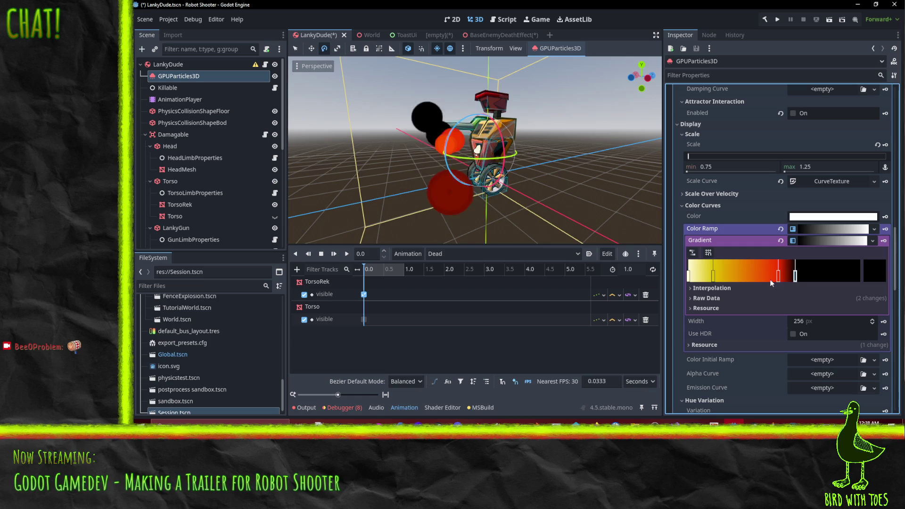
drag(779, 278, 744, 277)
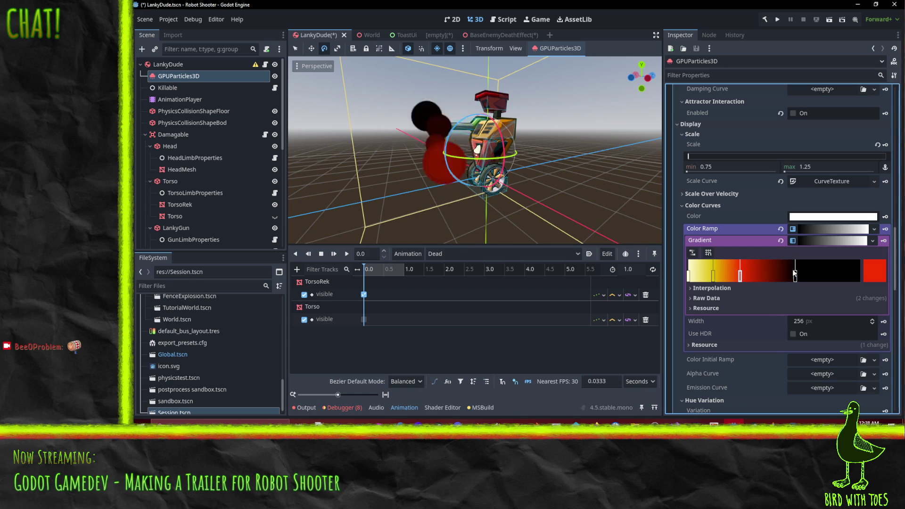
drag(641, 77, 566, 78)
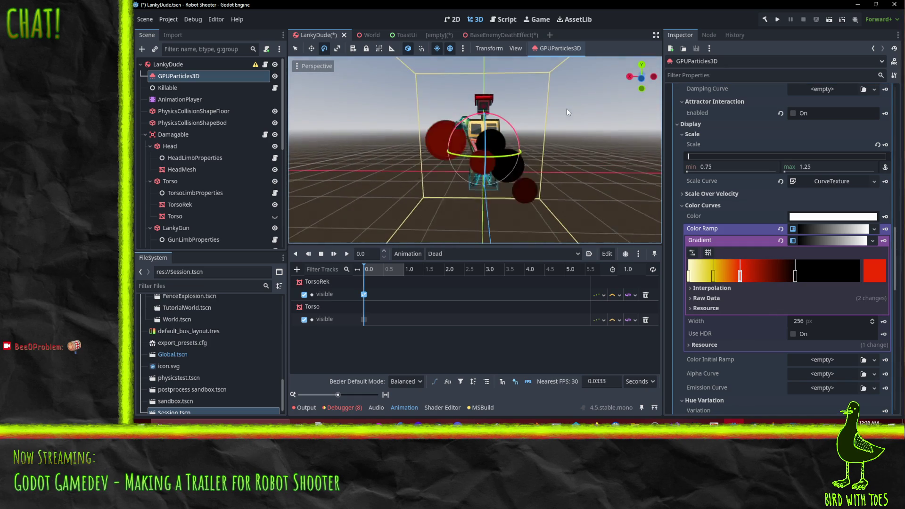
Step: Shape the Scale Curve with a lower start, a full-size point at 0.79, and a steep drop to zero
scroll(573, 129, up, 1)
scroll(792, 320, down, 5)
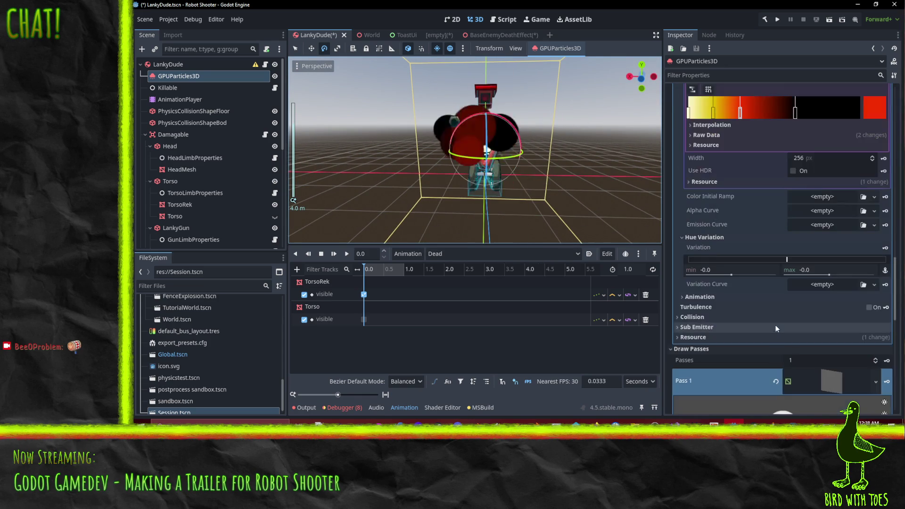
scroll(758, 303, down, 2)
scroll(758, 303, up, 7)
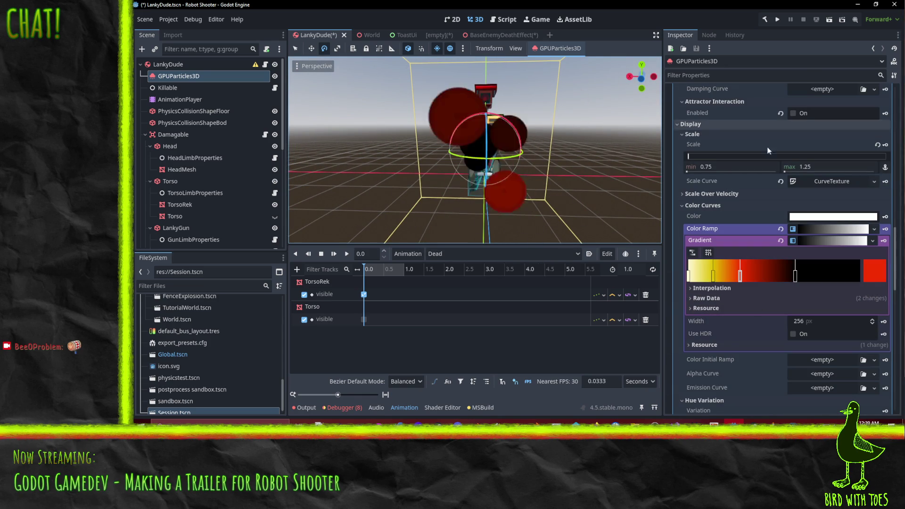
click(811, 181)
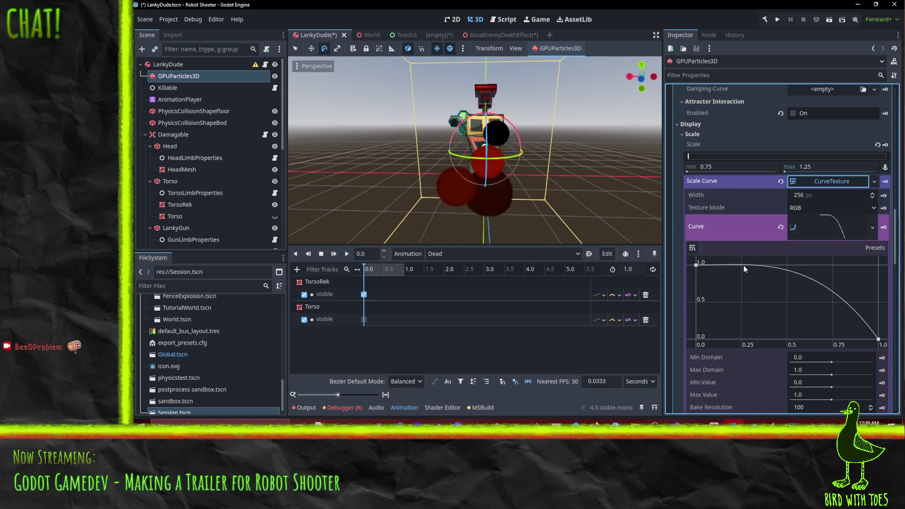
drag(747, 262, 788, 240)
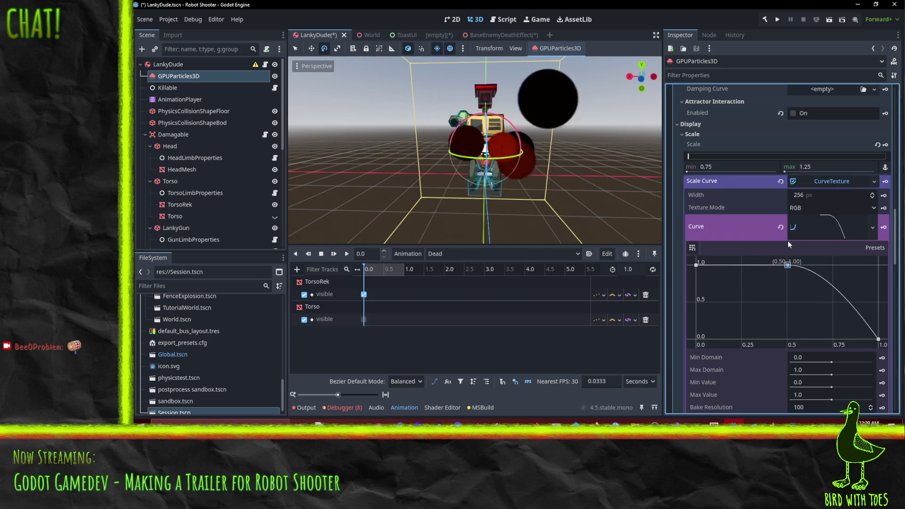
mouse_move(697, 265)
mouse_down()
mouse_move(697, 283)
mouse_move(706, 272)
mouse_up()
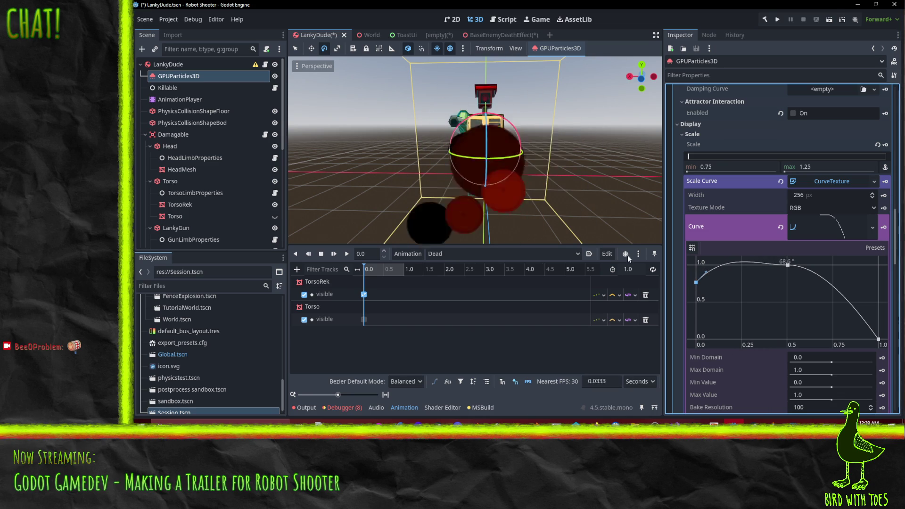
scroll(467, 123, up, 3)
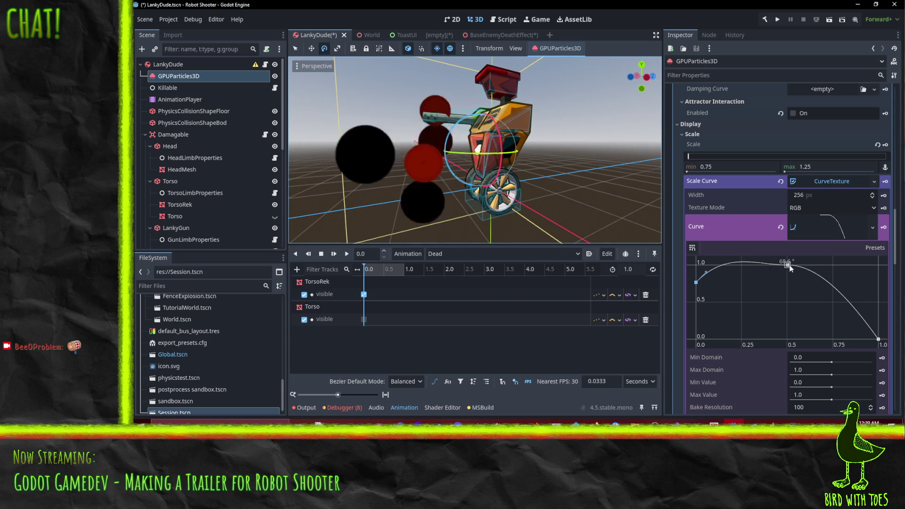
mouse_move(789, 265)
mouse_down()
mouse_move(840, 265)
mouse_move(825, 262)
mouse_up()
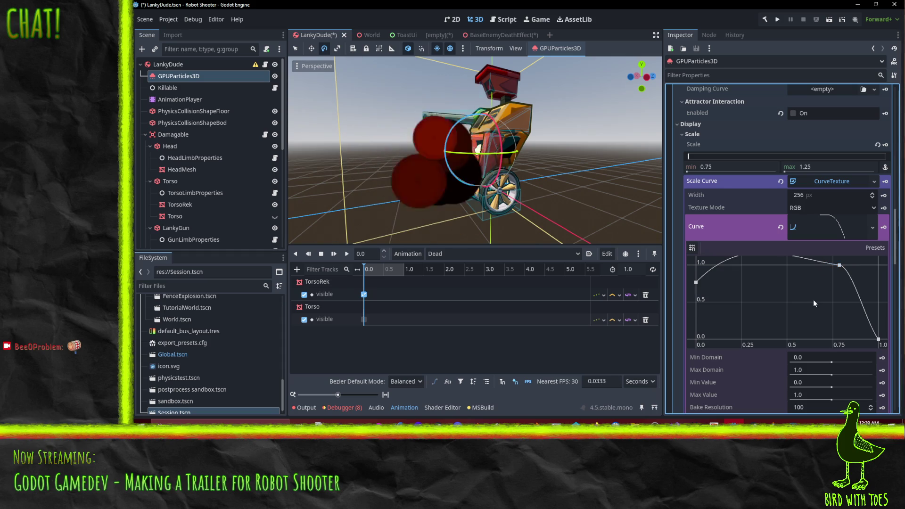
drag(878, 339, 874, 326)
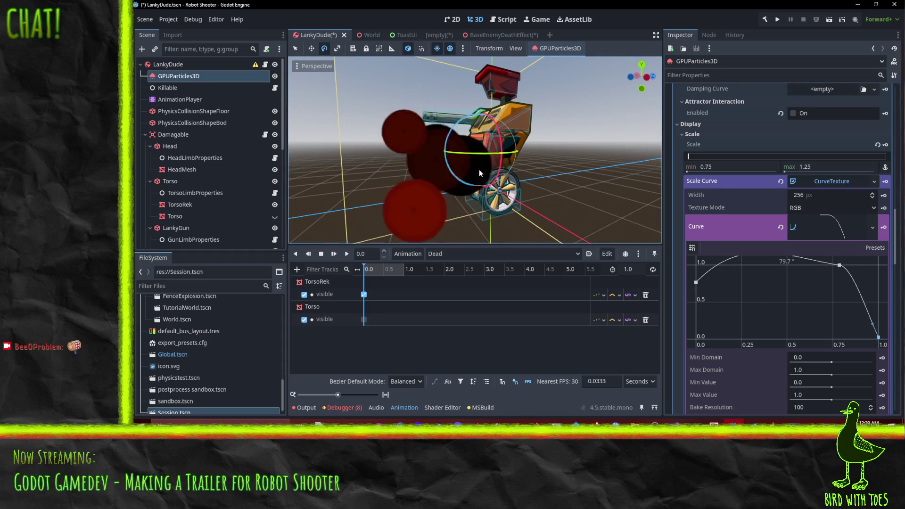
scroll(480, 173, down, 5)
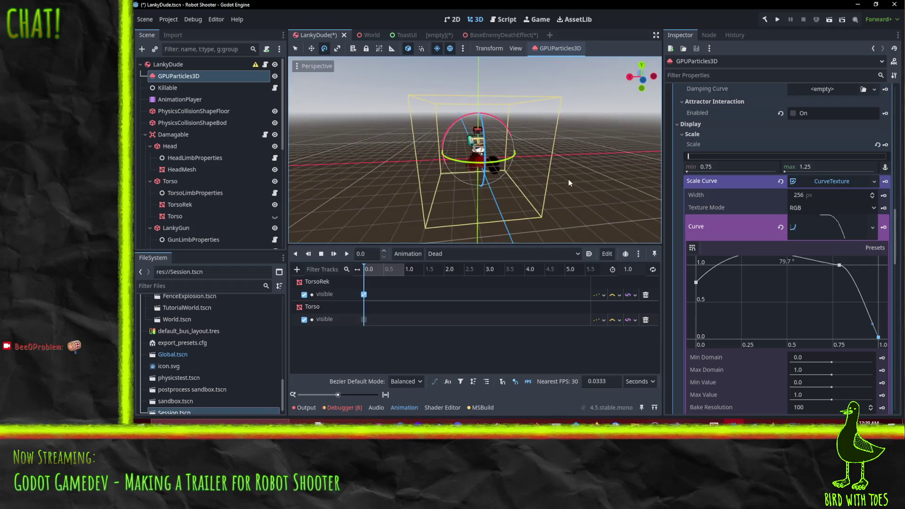
Step: Set the emitter's Lifetime to 0.5 s and preview the burst around the robot
scroll(513, 163, up, 3)
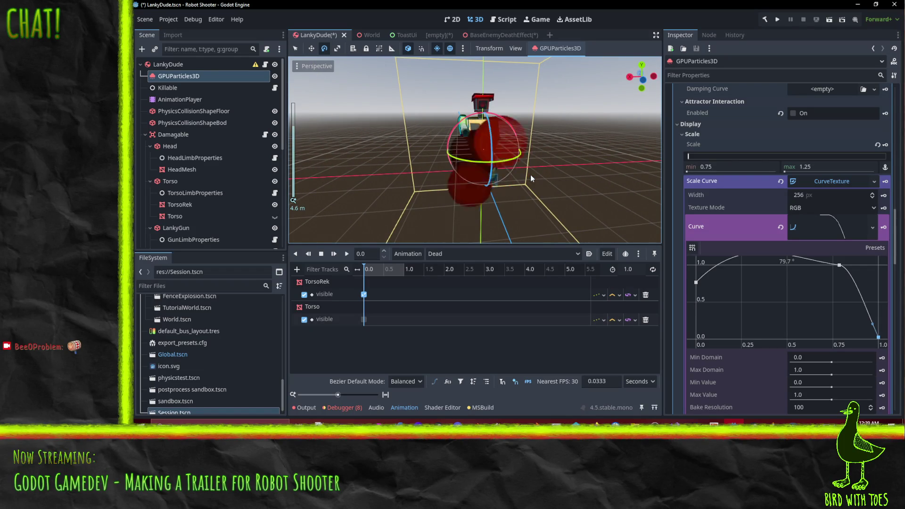
scroll(531, 178, up, 1)
mouse_move(538, 170)
mouse_down()
mouse_move(563, 157)
mouse_move(606, 168)
mouse_up()
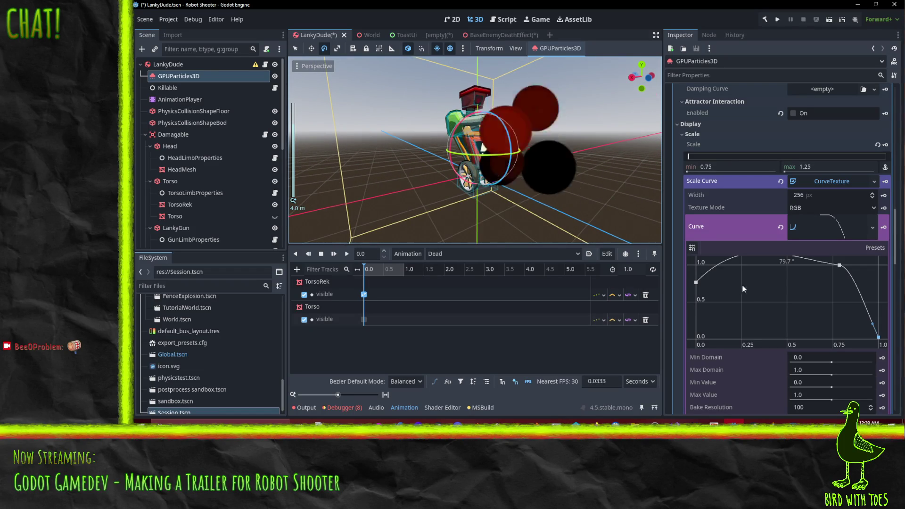
scroll(743, 287, down, 3)
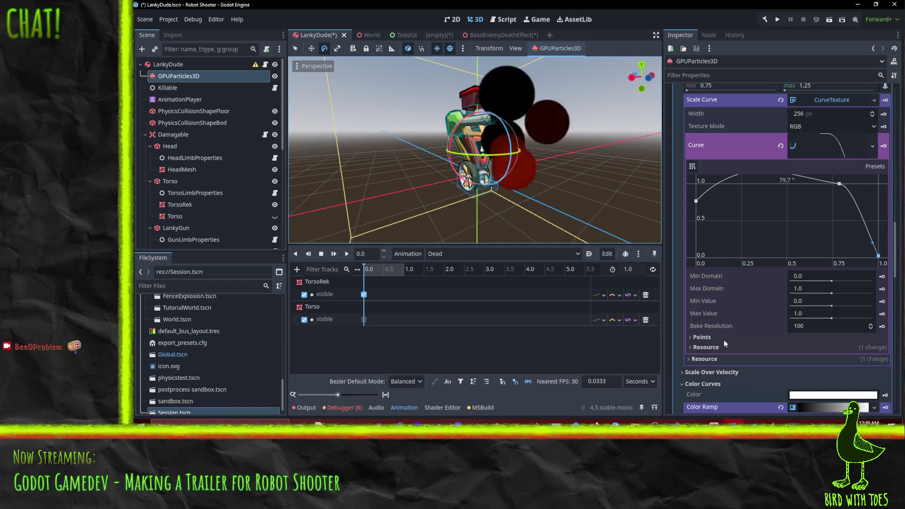
scroll(763, 286, up, 10)
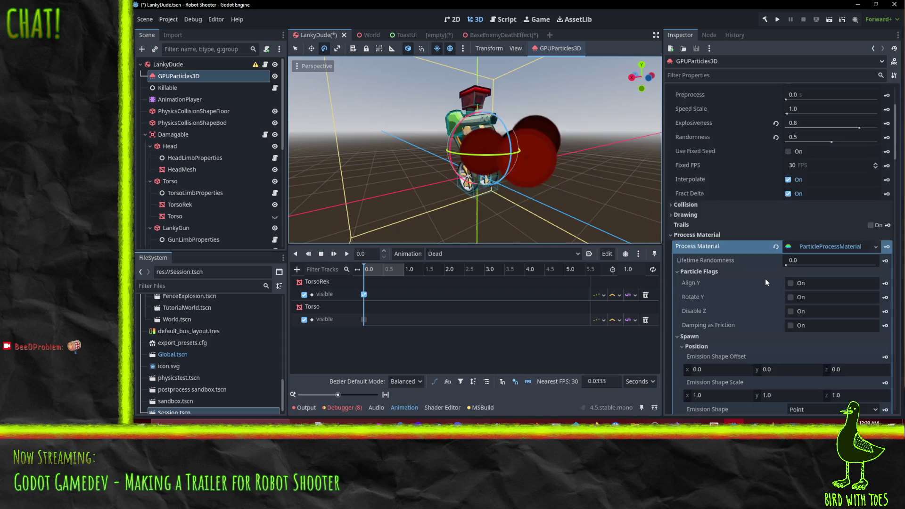
scroll(766, 279, up, 4)
click(812, 162)
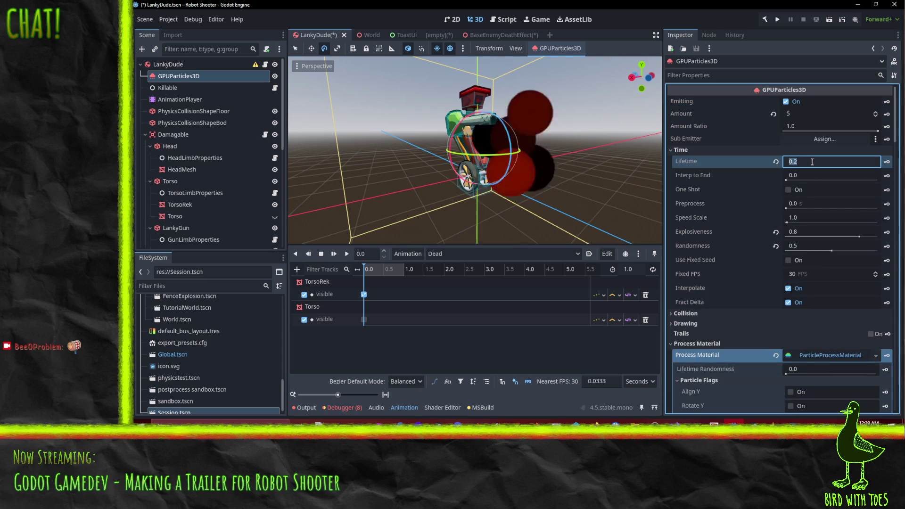
text(0.5)
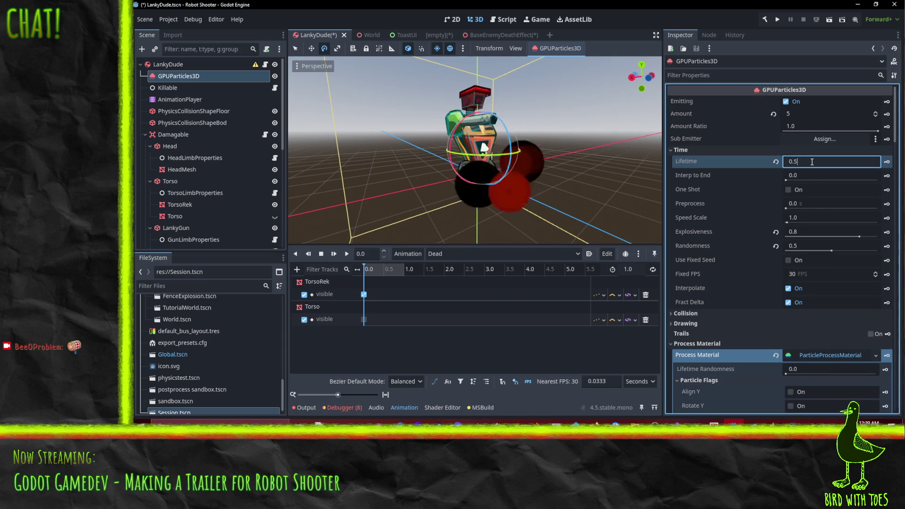
key(Return)
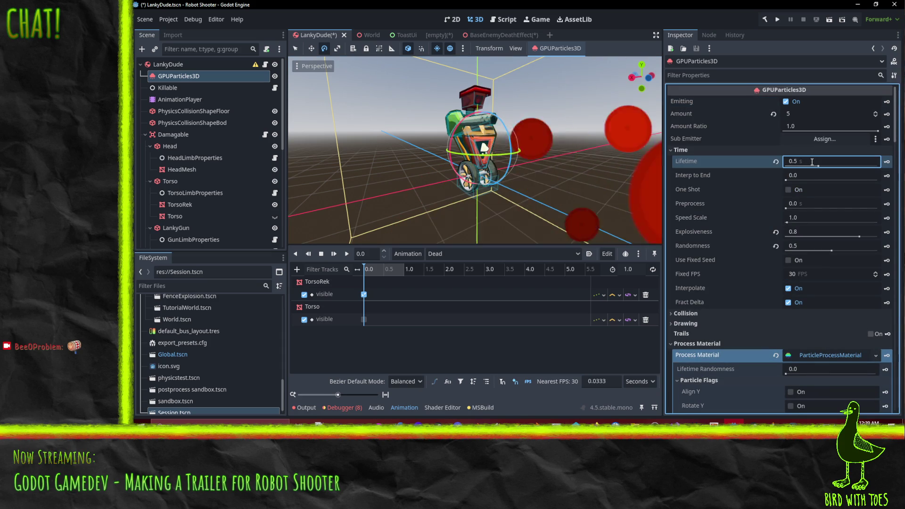
drag(476, 147, 500, 149)
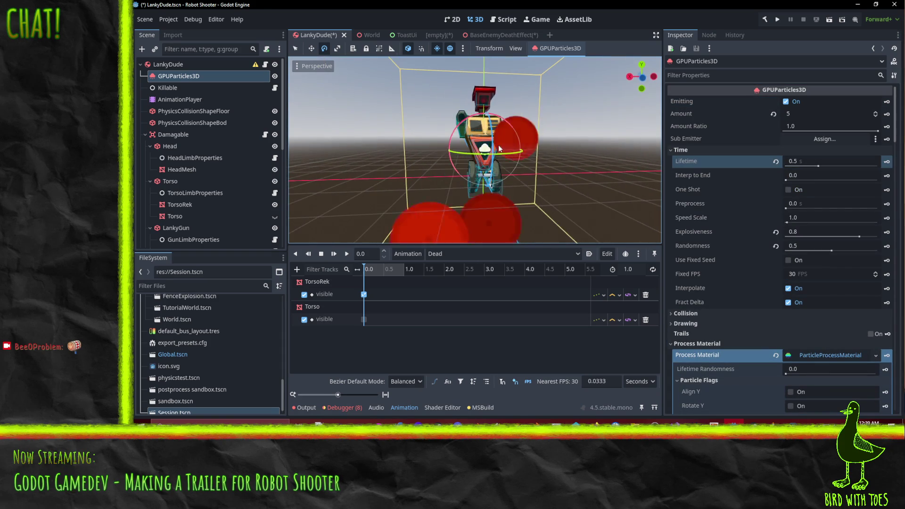
Step: Change the Lifetime to 0.3 s and inspect the puffs from several angles
click(818, 162)
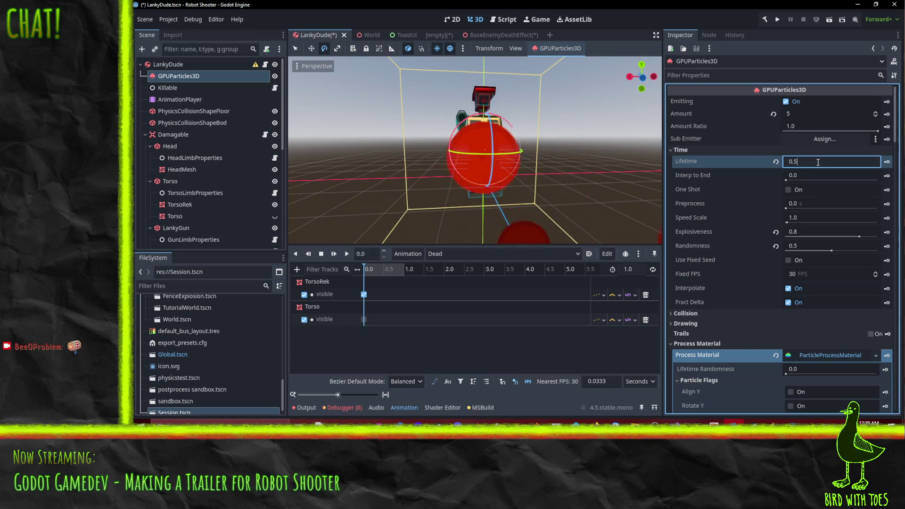
text(0.3)
key(BackSpace)
text(3)
key(Return)
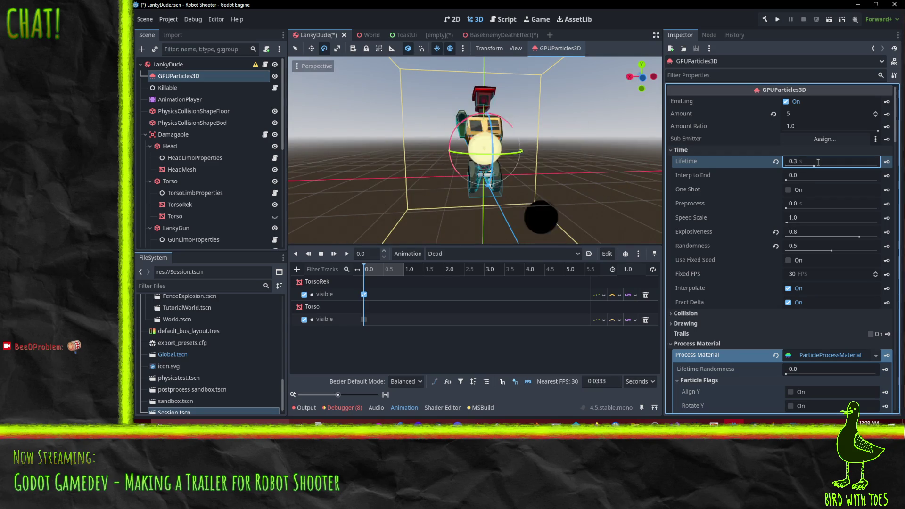
mouse_move(483, 146)
mouse_down()
mouse_move(569, 149)
mouse_move(504, 154)
mouse_move(574, 126)
mouse_move(533, 147)
mouse_move(469, 156)
mouse_move(336, 154)
mouse_move(430, 159)
mouse_up()
scroll(430, 159, down, 3)
drag(422, 141, 452, 146)
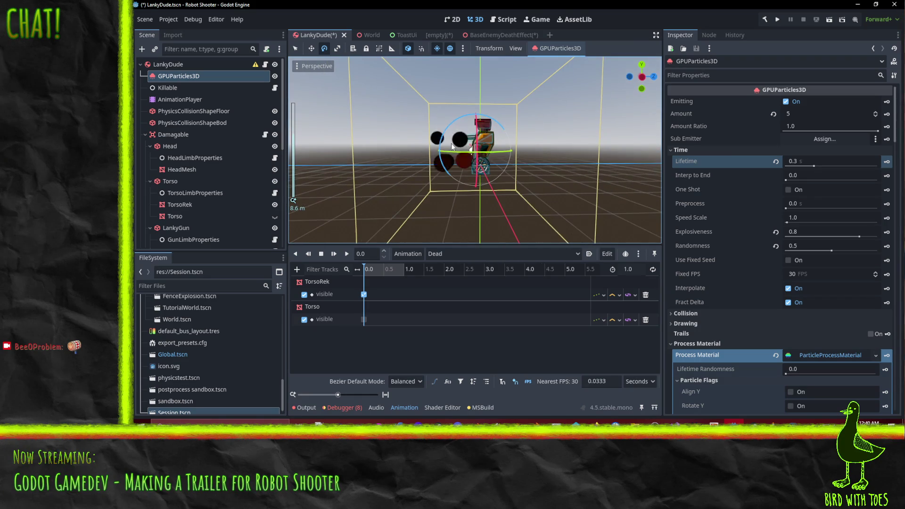
mouse_move(543, 154)
mouse_down()
mouse_move(591, 168)
mouse_move(538, 160)
mouse_up()
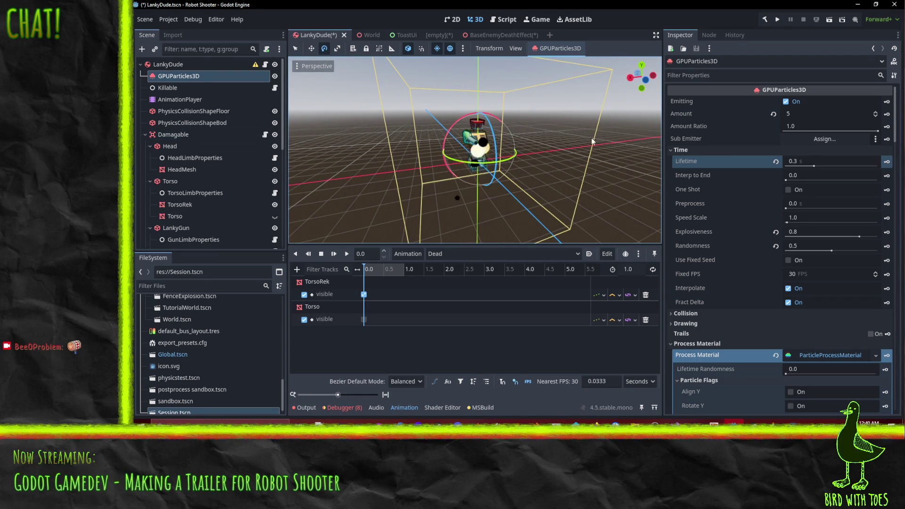
click(216, 79)
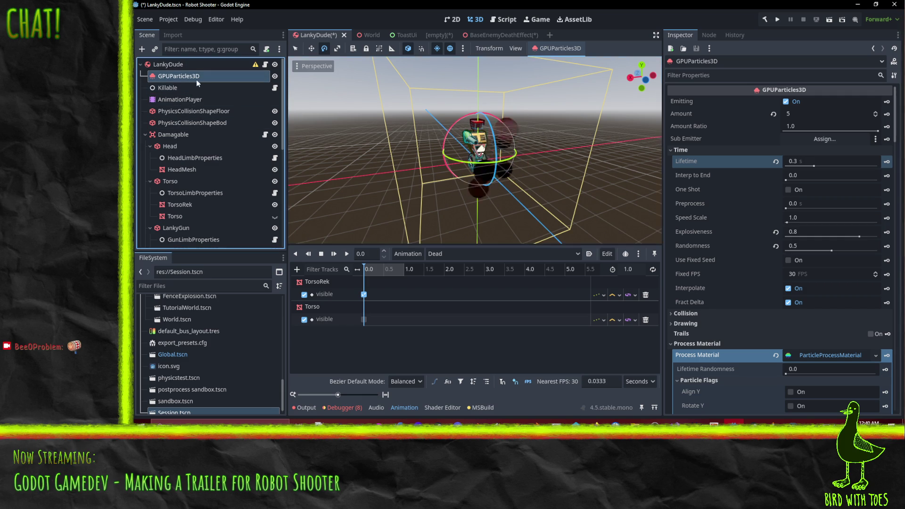
Step: Rename the GPUParticles3D node to SplodeFront
click(194, 81)
text(SplodeFron)
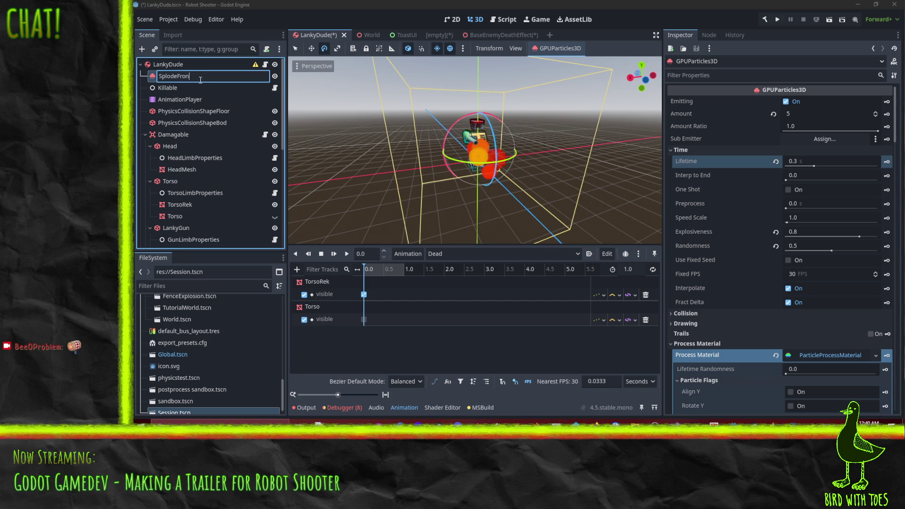
text(t)
key(Return)
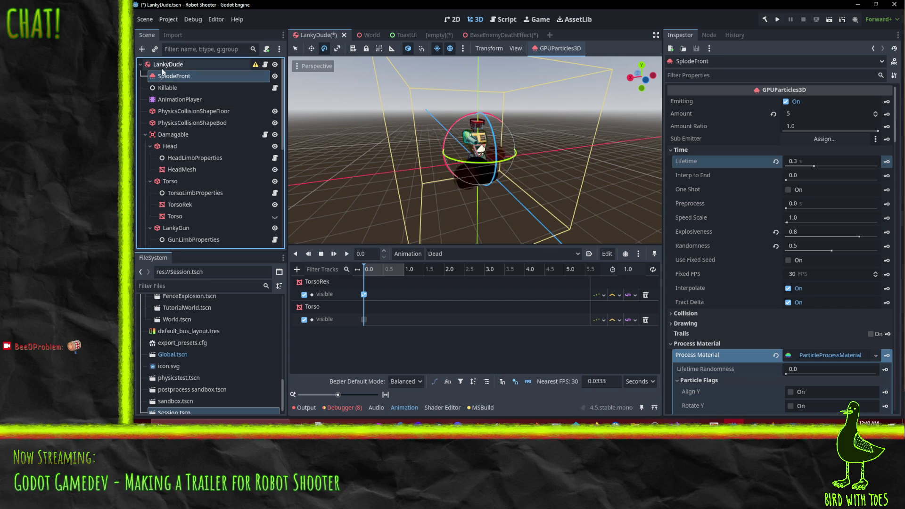
Step: Duplicate the emitter twice, creating SplodeFront2 and SplodeFront3
right_click(172, 82)
click(218, 234)
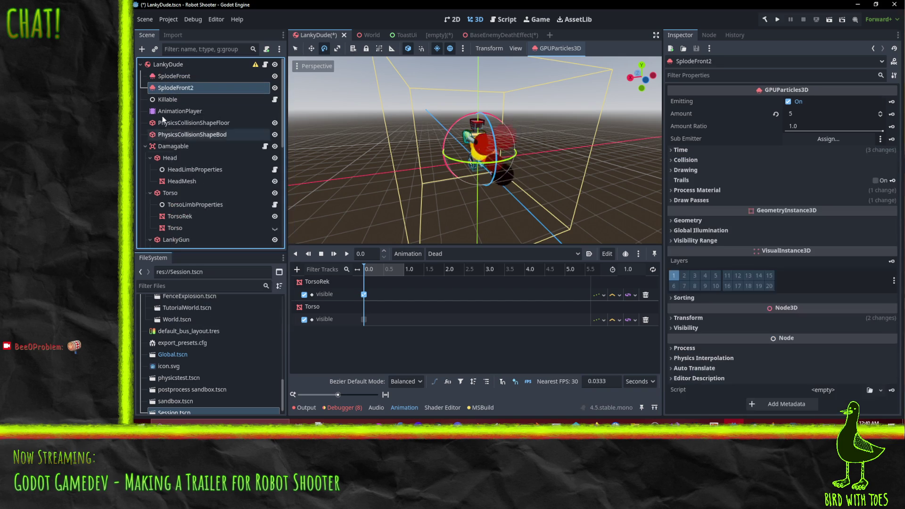
right_click(179, 89)
click(214, 243)
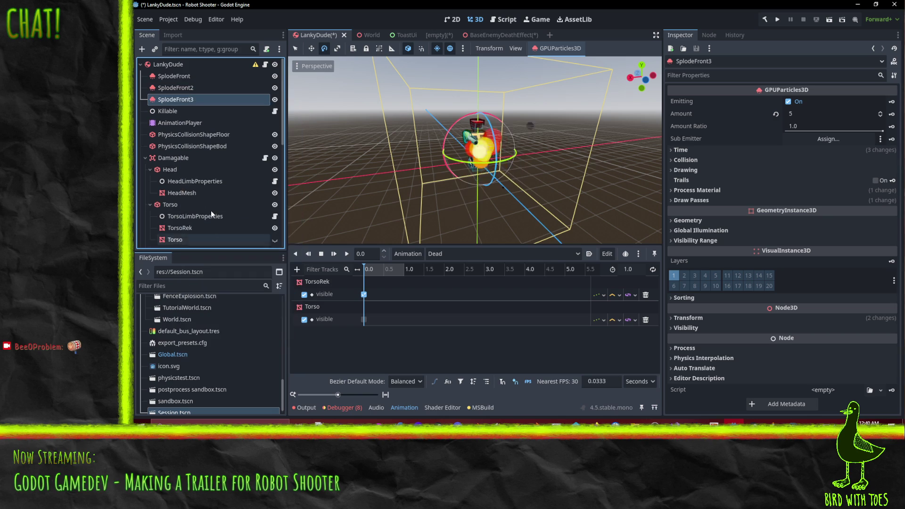
Step: Rename SplodeFront2 to SplodeRight
double_click(189, 87)
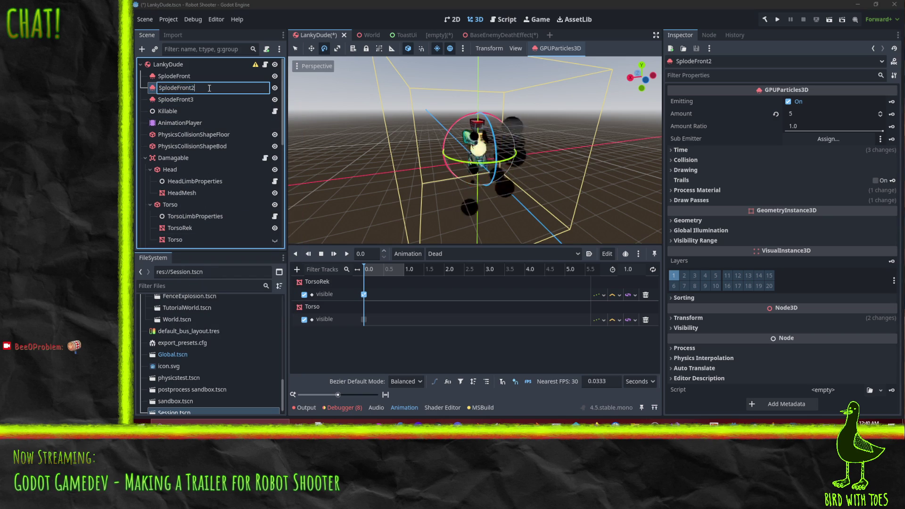
text(Right)
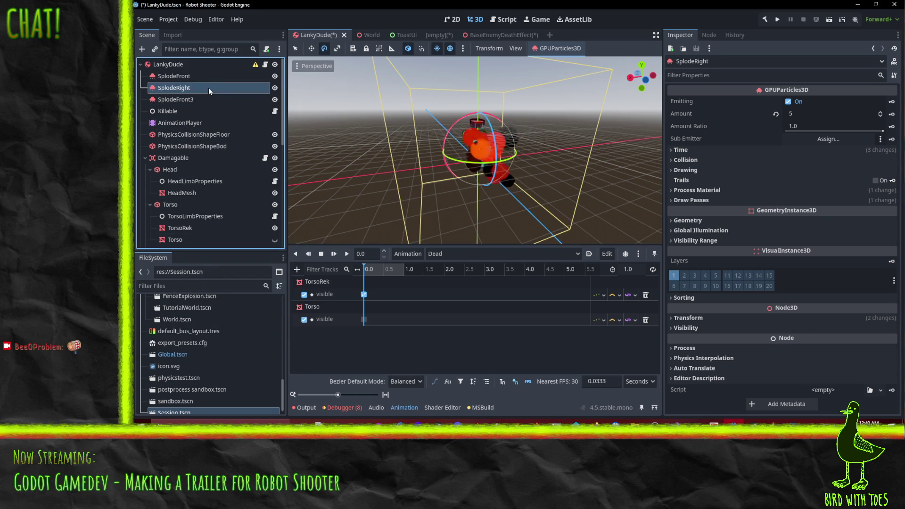
key(Return)
Step: Move SplodeRight out along X to the robot's side and raise it about 0.3 on Y
mouse_move(437, 177)
mouse_down()
mouse_move(476, 194)
mouse_move(508, 191)
mouse_move(508, 173)
mouse_move(418, 174)
mouse_move(426, 179)
mouse_up()
scroll(341, 94, up, 3)
click(311, 49)
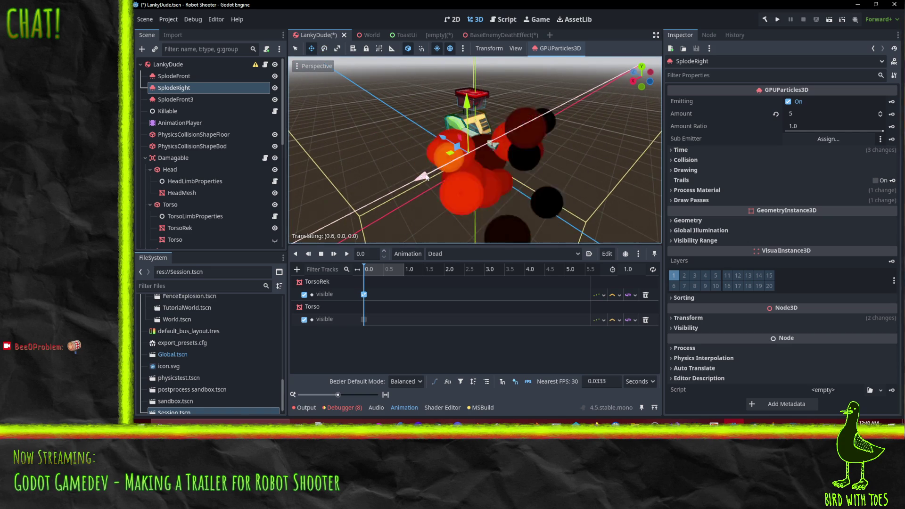
drag(465, 102, 467, 88)
drag(531, 153, 592, 156)
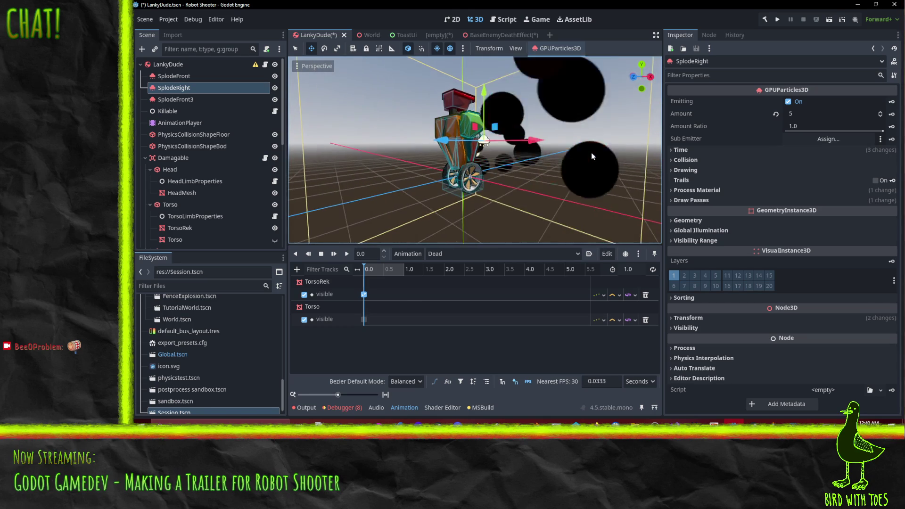
drag(417, 140, 526, 142)
scroll(527, 144, down, 2)
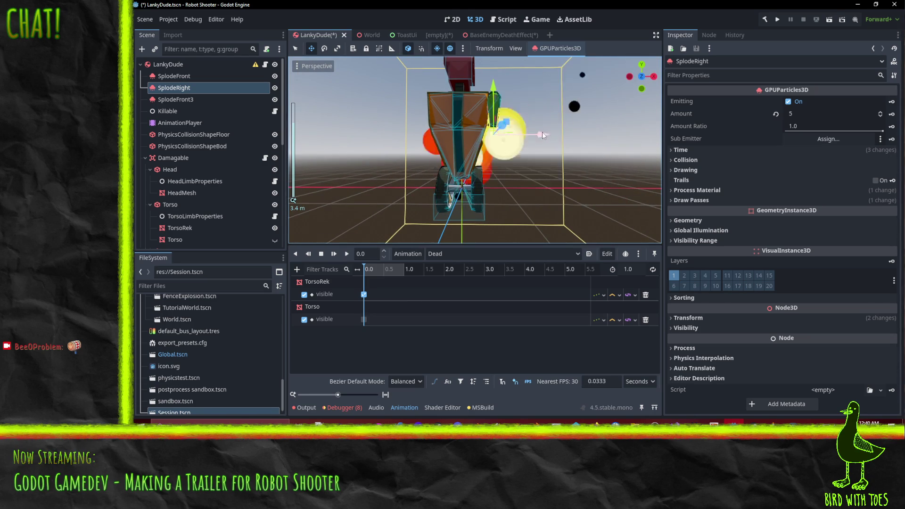
scroll(612, 147, down, 3)
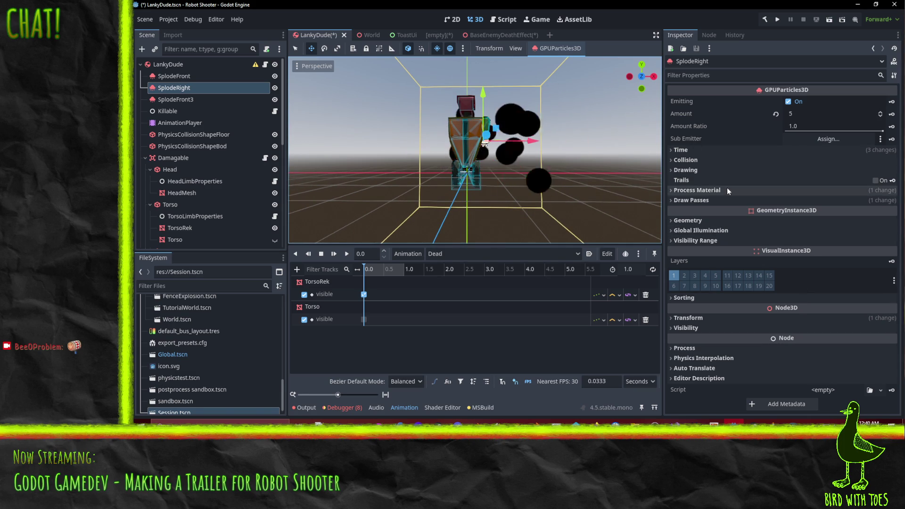
Step: Make SplodeRight's ParticleProcessMaterial unique (recursive) and expand its properties
click(727, 190)
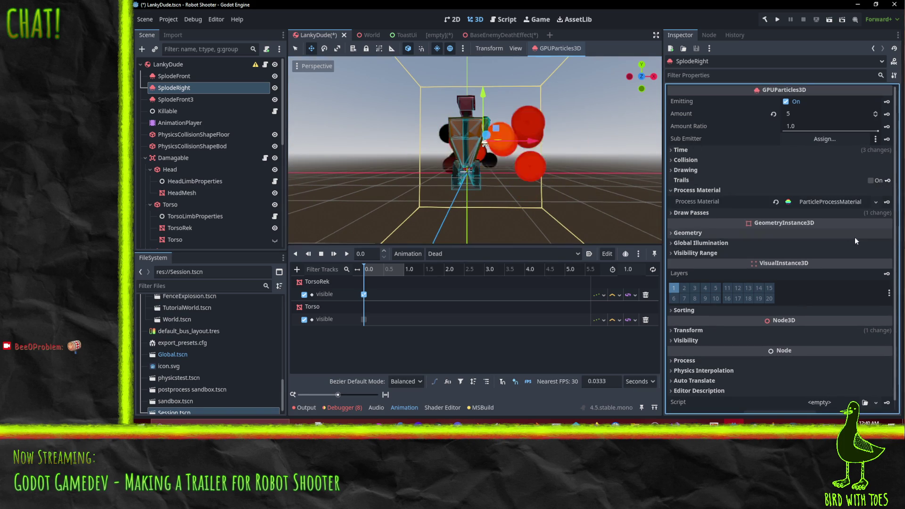
click(876, 202)
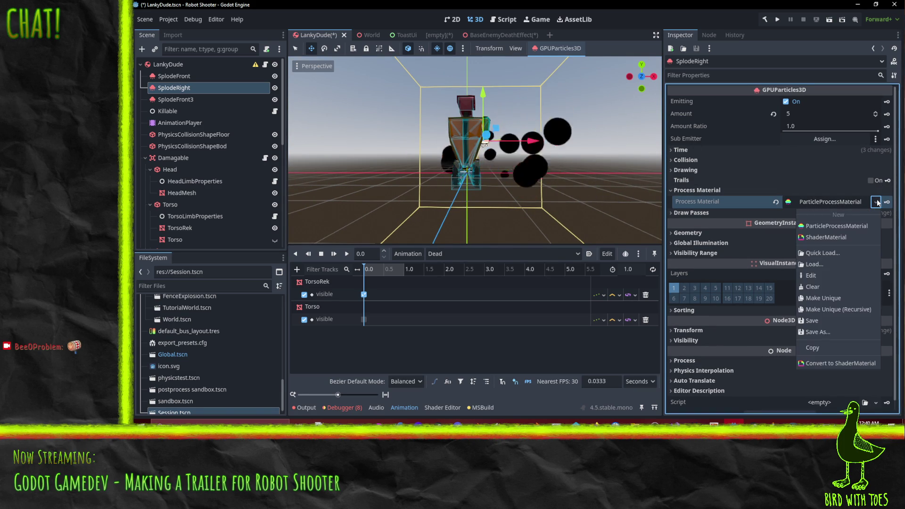
click(858, 310)
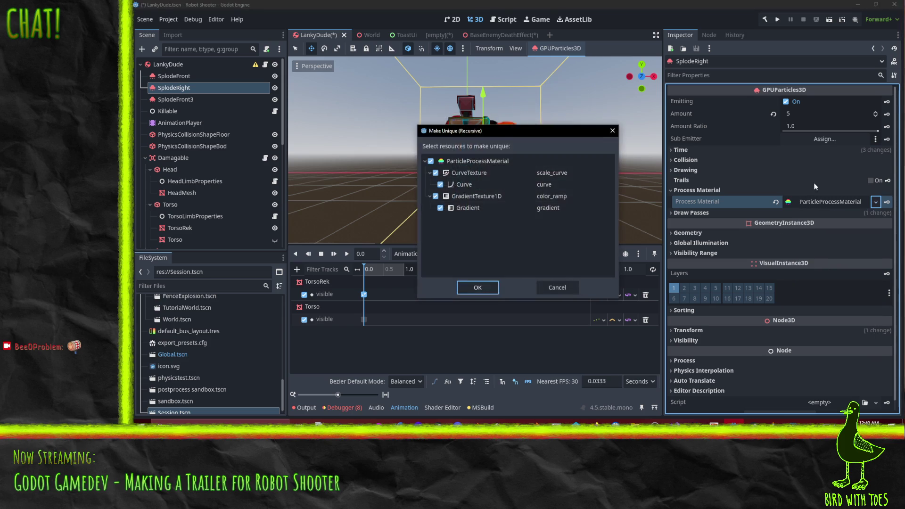
click(478, 287)
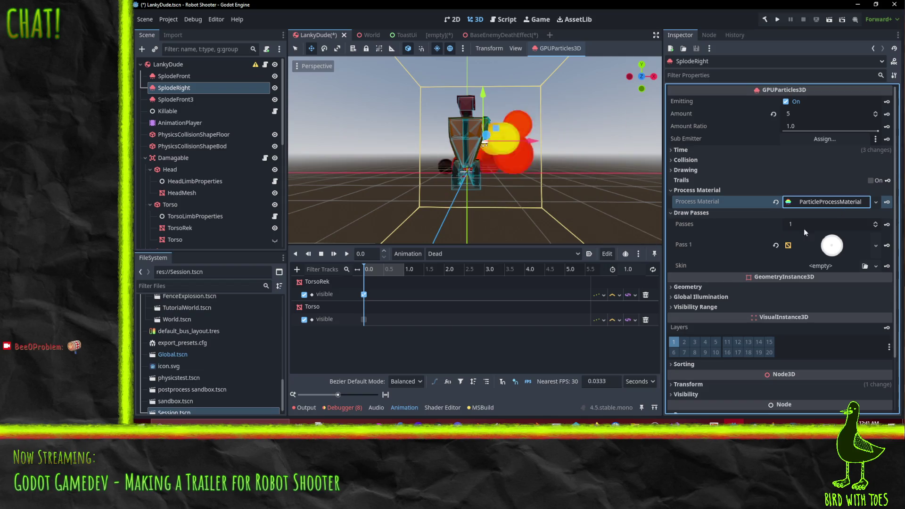
click(816, 200)
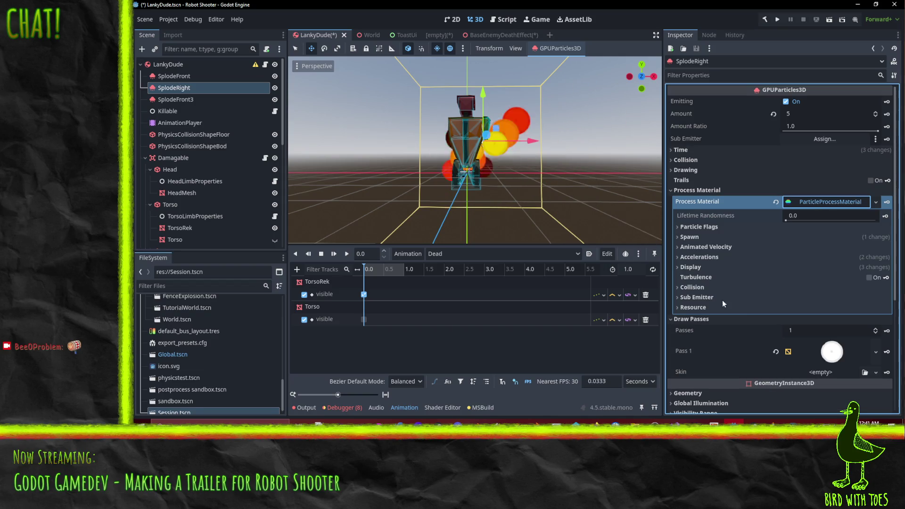
Step: Expand the material's Spawn section and reveal its Velocity settings
click(710, 238)
click(712, 248)
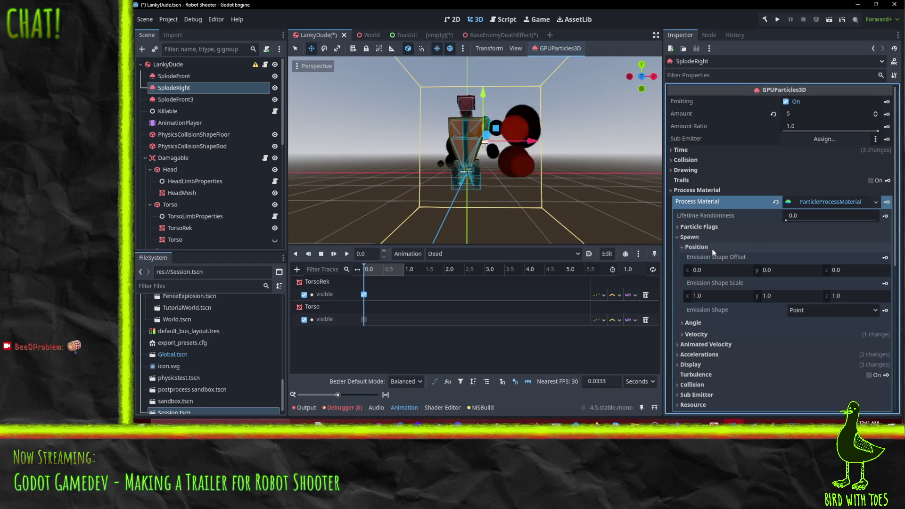
click(714, 322)
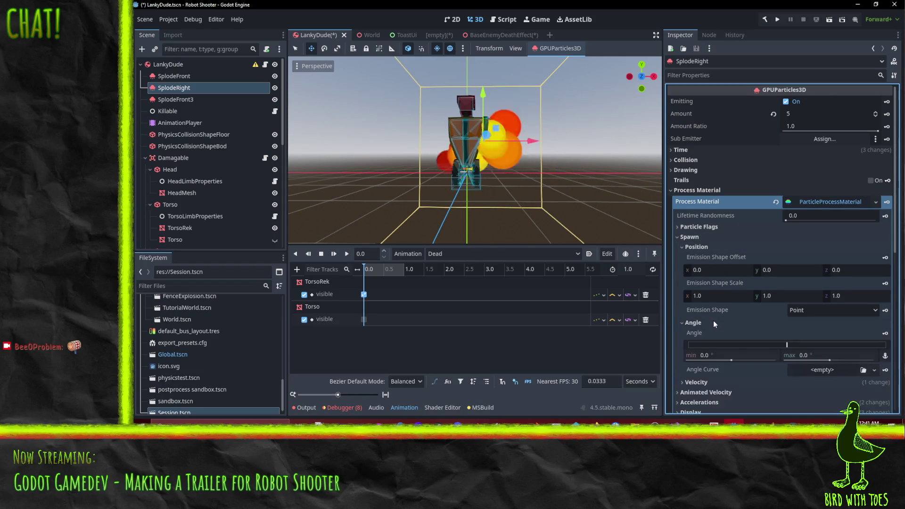
scroll(720, 320, down, 5)
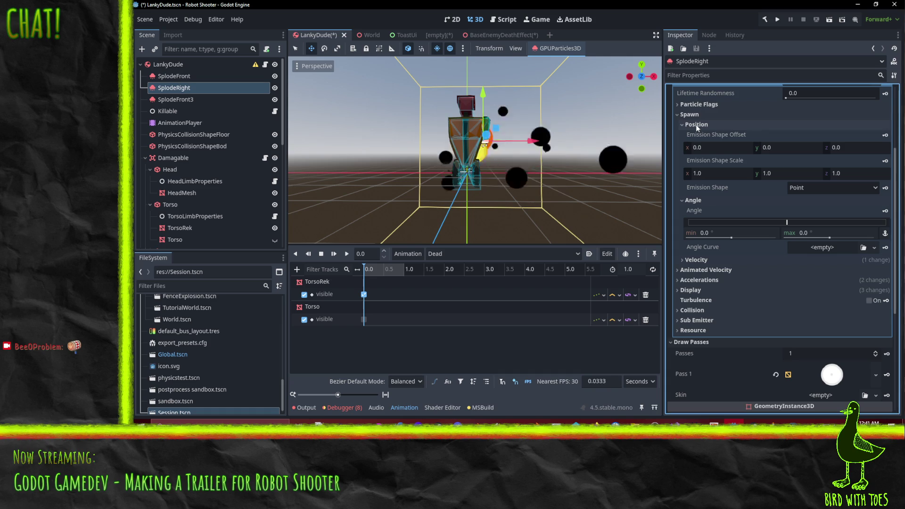
click(702, 259)
click(703, 259)
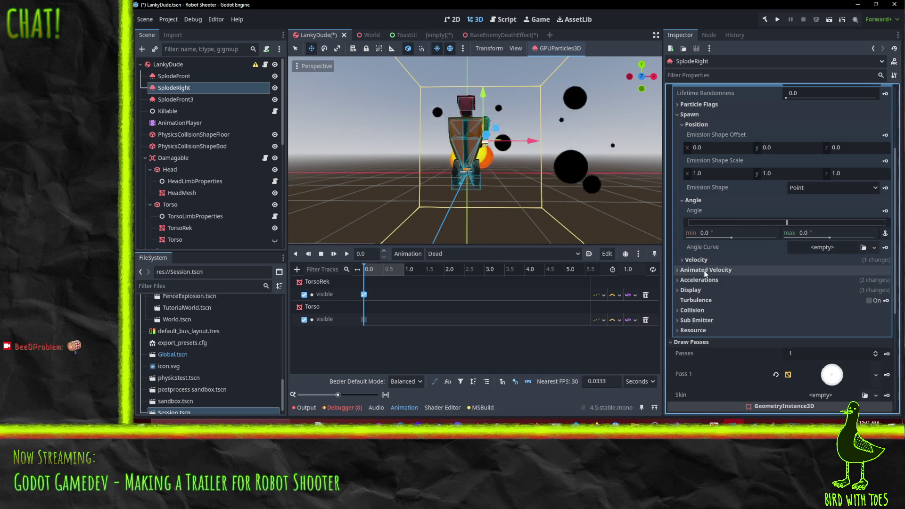
click(689, 114)
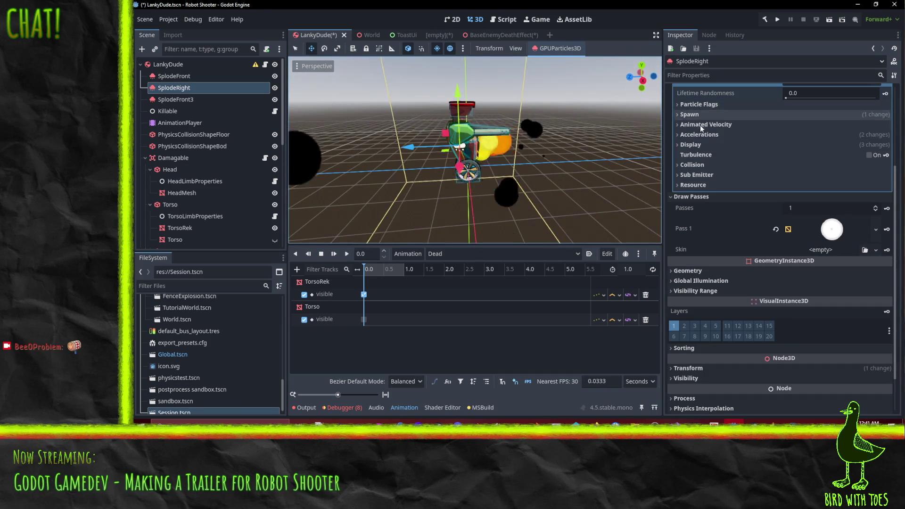
scroll(701, 124, up, 4)
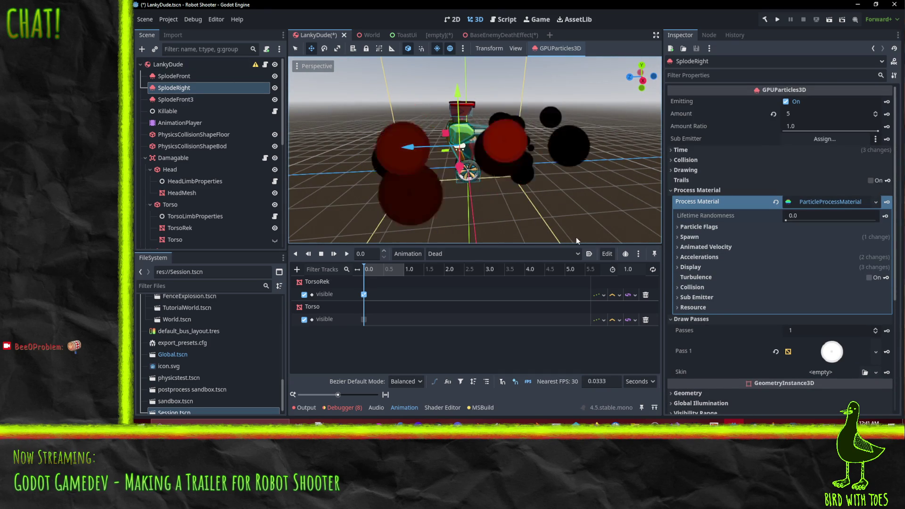
click(706, 247)
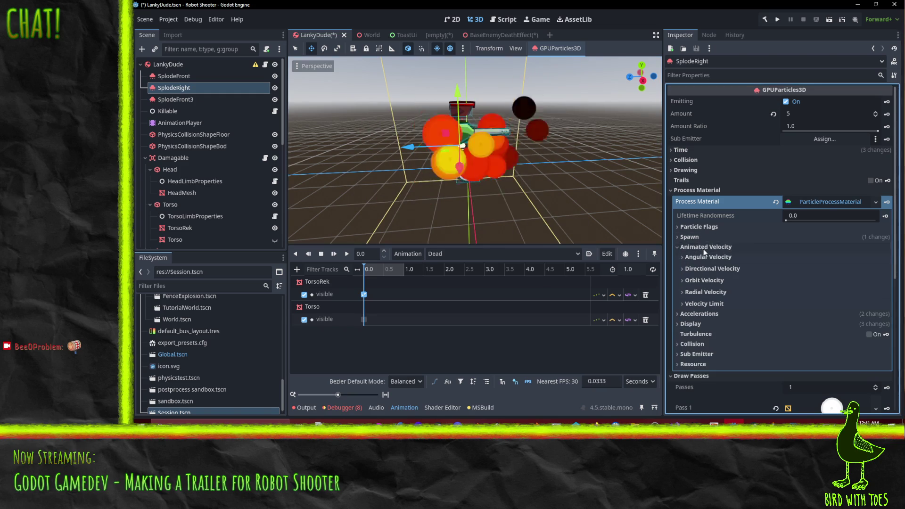
click(708, 247)
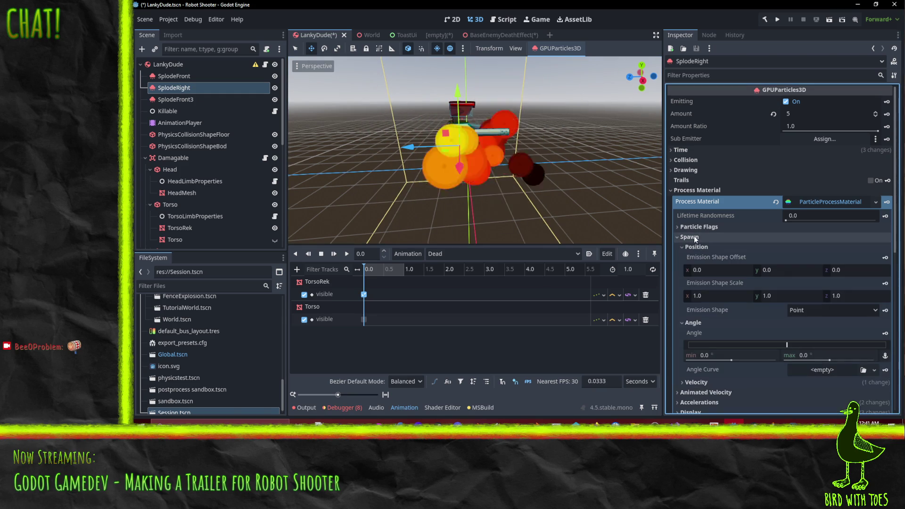
click(722, 235)
scroll(708, 245, down, 3)
click(686, 300)
scroll(707, 264, down, 4)
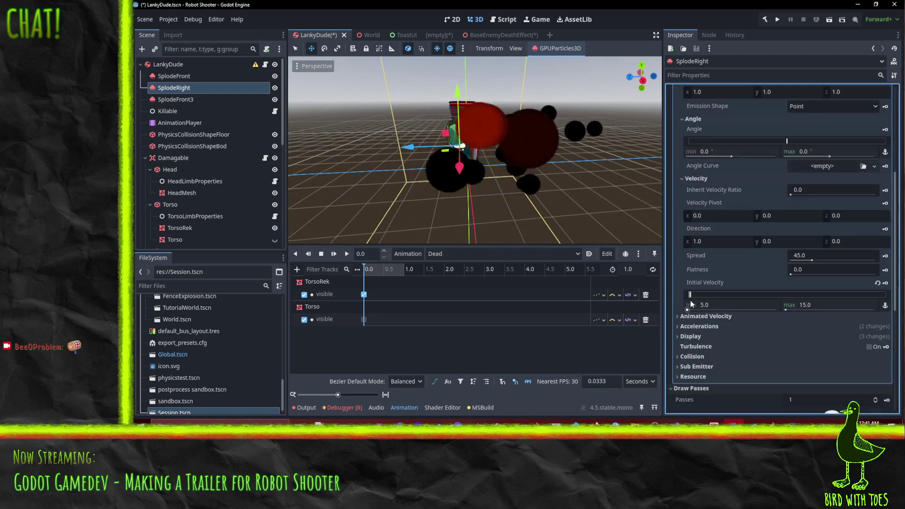
Step: Set the velocity Flatness to 0.6 and Spread to 20.0
click(805, 256)
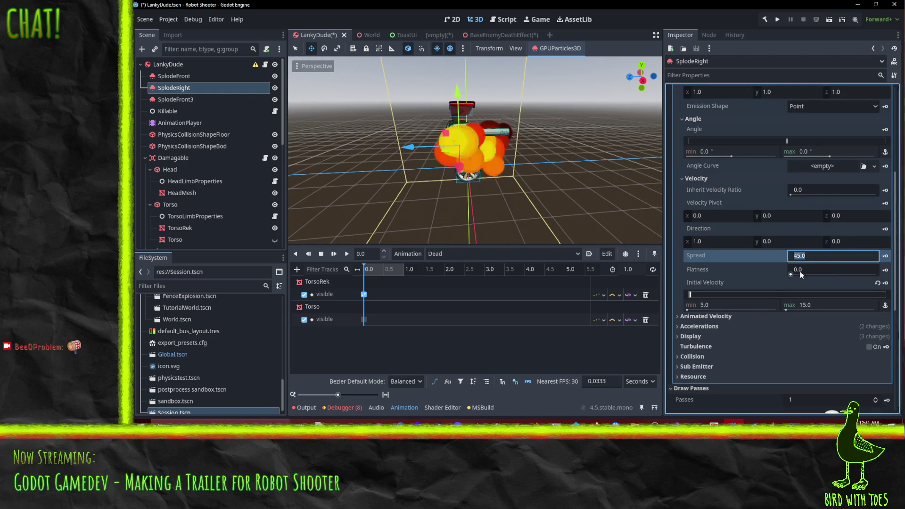
click(811, 271)
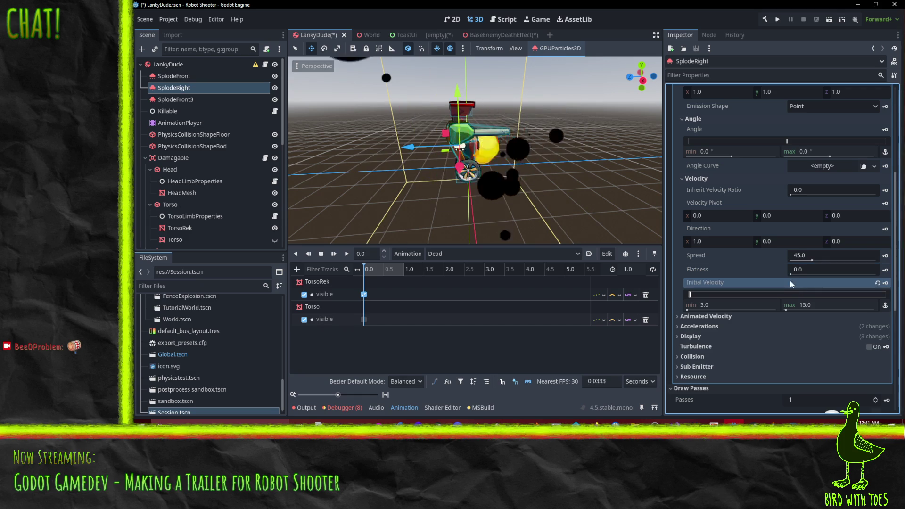
drag(790, 278, 875, 275)
mouse_move(602, 202)
mouse_down()
mouse_move(440, 231)
mouse_move(416, 225)
mouse_move(435, 207)
mouse_move(437, 189)
mouse_up()
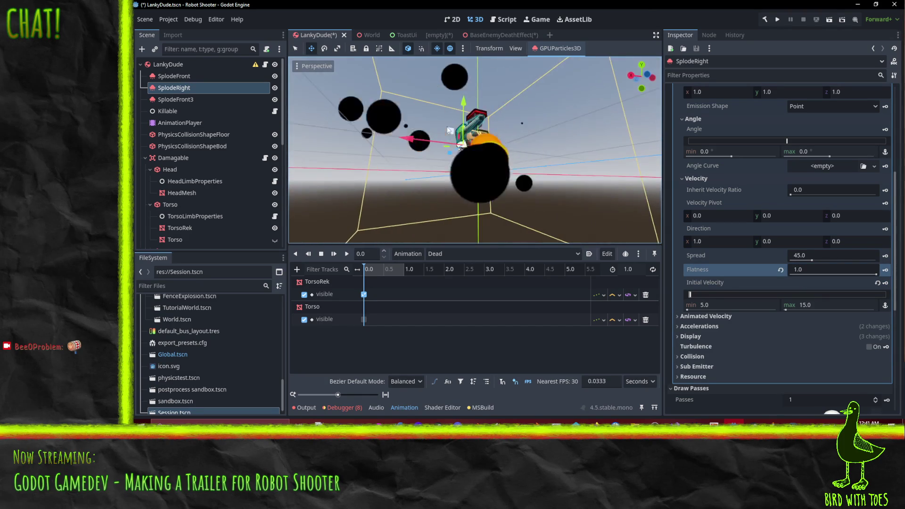
click(811, 269)
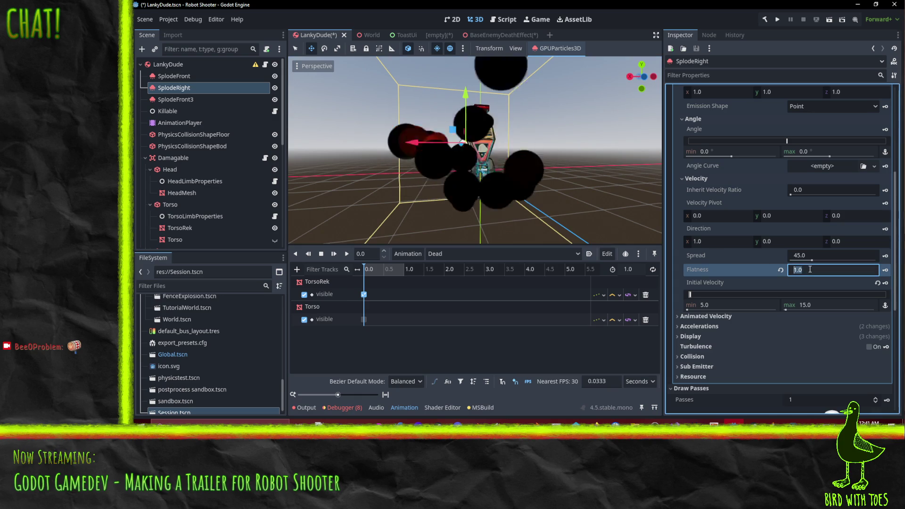
text(.6)
key(Return)
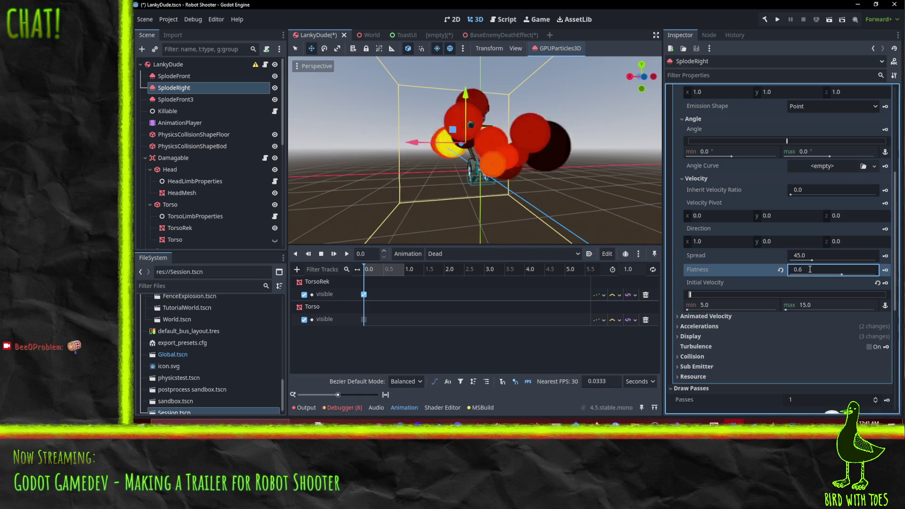
click(817, 255)
text(20)
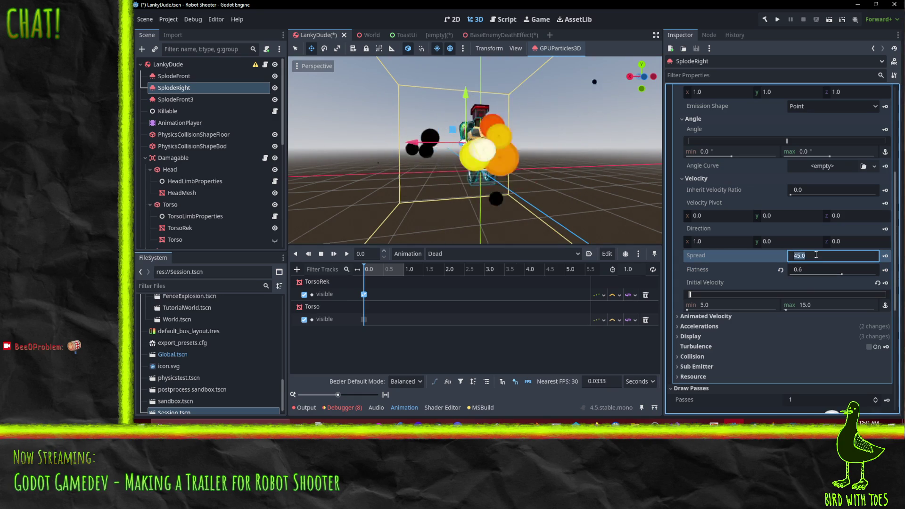
key(Return)
Step: Rotate the SplodeRight emitter about 30 degrees
mouse_move(590, 198)
mouse_down()
mouse_move(496, 156)
mouse_move(644, 168)
mouse_move(638, 177)
mouse_move(545, 177)
mouse_move(476, 112)
mouse_move(487, 107)
mouse_move(504, 121)
mouse_up()
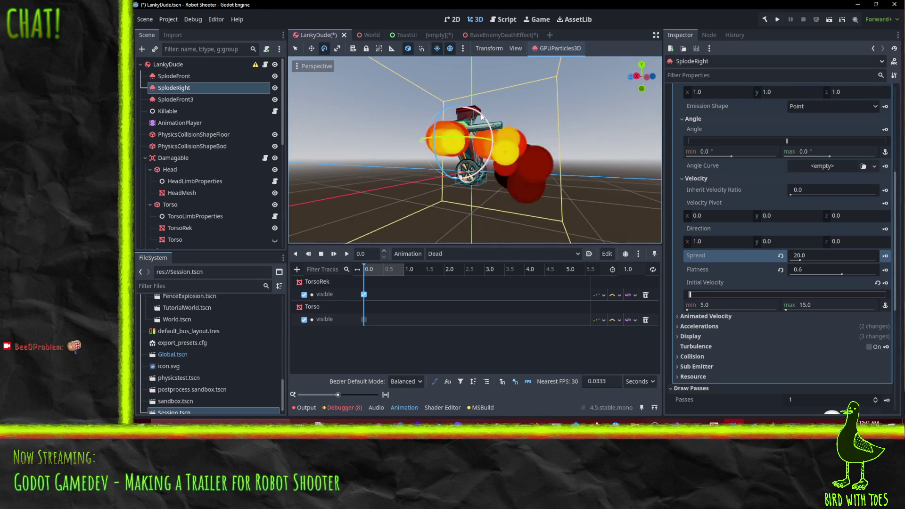
mouse_move(477, 113)
mouse_down()
mouse_move(409, 77)
mouse_move(369, 79)
mouse_move(328, 141)
mouse_move(434, 142)
mouse_move(352, 134)
mouse_move(439, 141)
mouse_move(525, 166)
mouse_up()
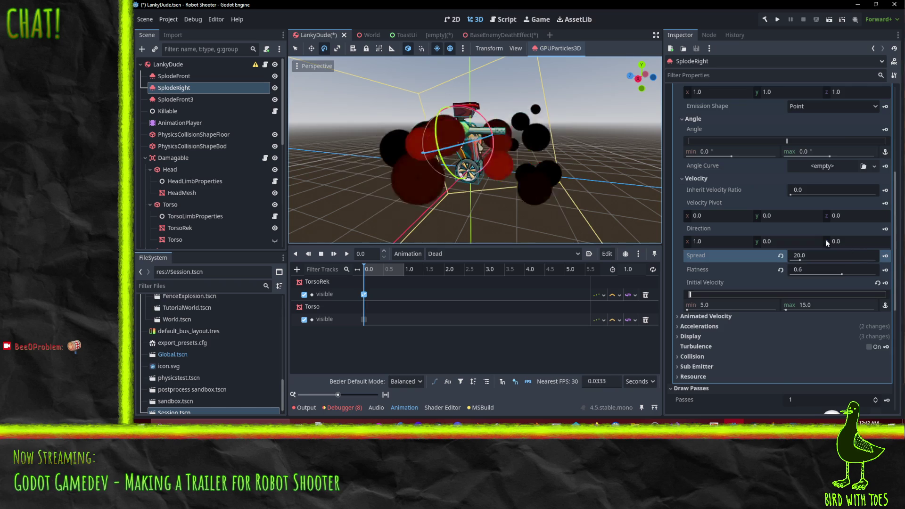
scroll(802, 221, down, 4)
Step: Expand Animated and Directional Velocity and give the Velocity Curve a new CurveXYZTexture
scroll(770, 213, up, 10)
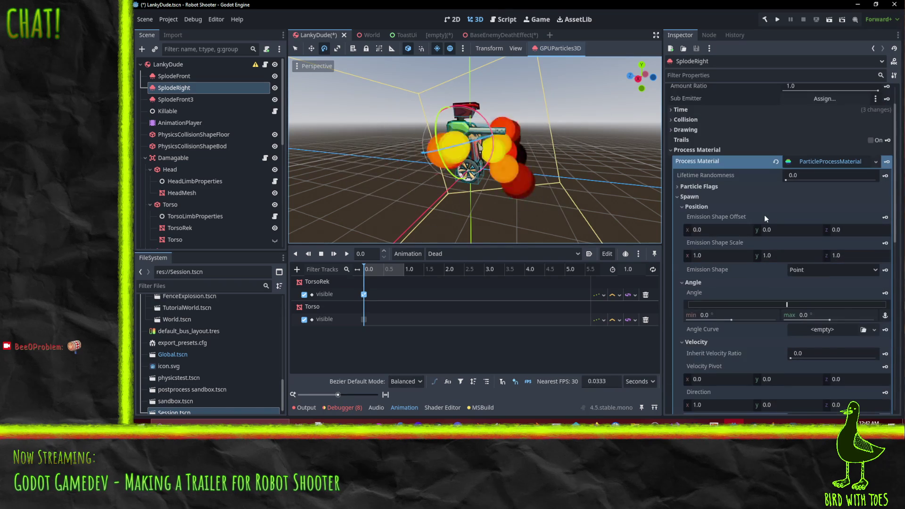
scroll(767, 236, down, 6)
scroll(764, 250, down, 4)
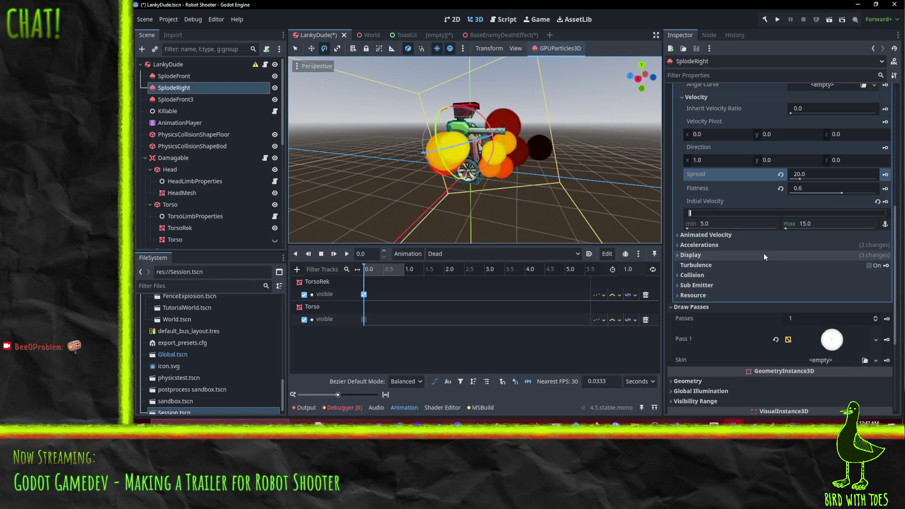
click(711, 235)
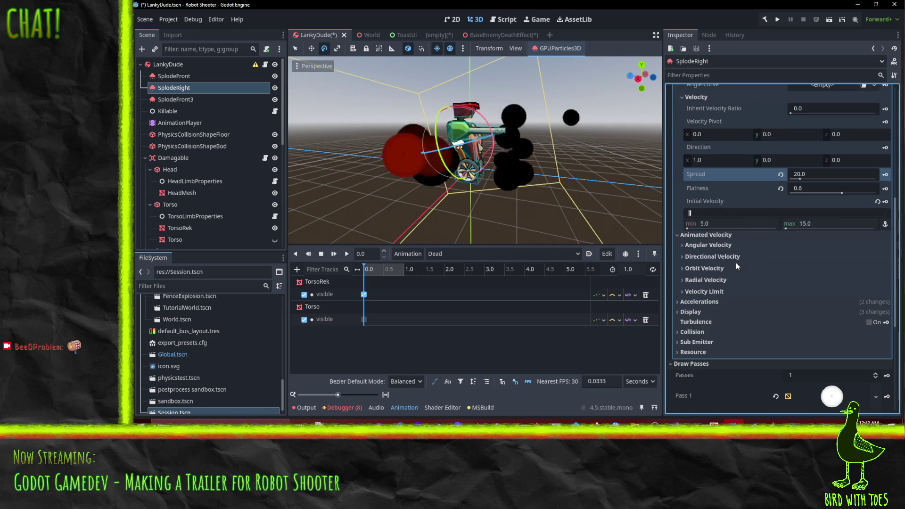
click(728, 257)
scroll(762, 264, down, 2)
click(836, 265)
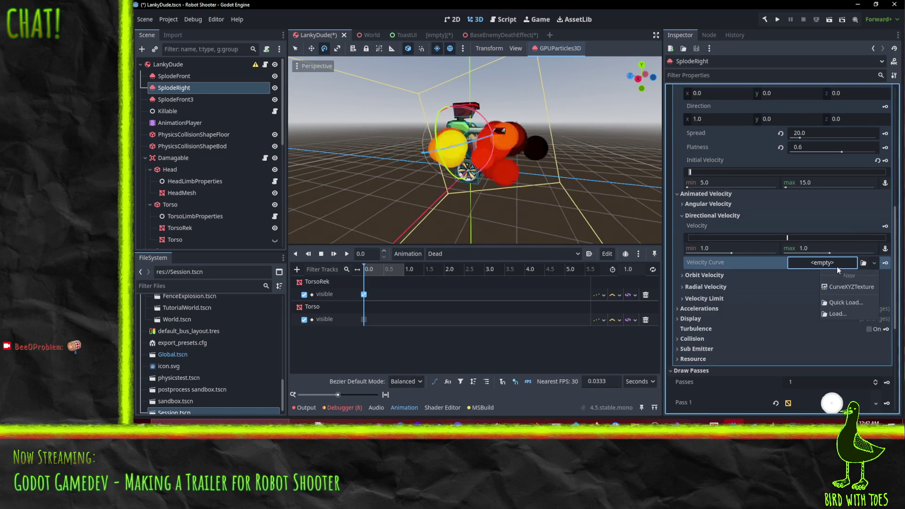
click(849, 287)
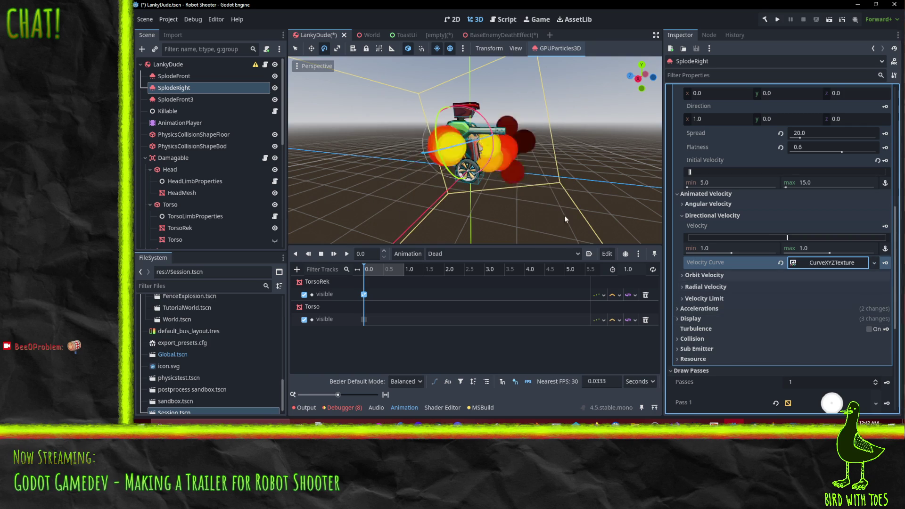
Step: Add a new Curve X to the texture, sloping down from 1.0 to 0
click(839, 264)
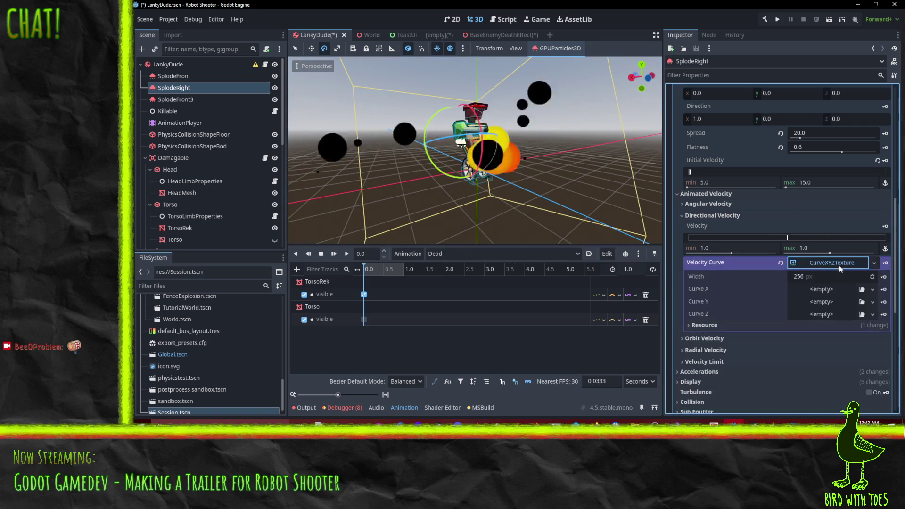
click(825, 292)
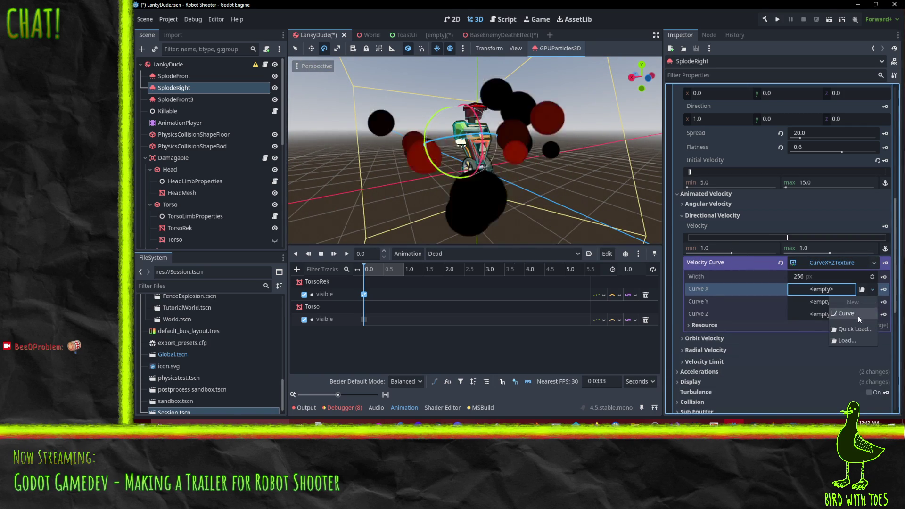
click(856, 314)
click(806, 298)
scroll(792, 319, down, 5)
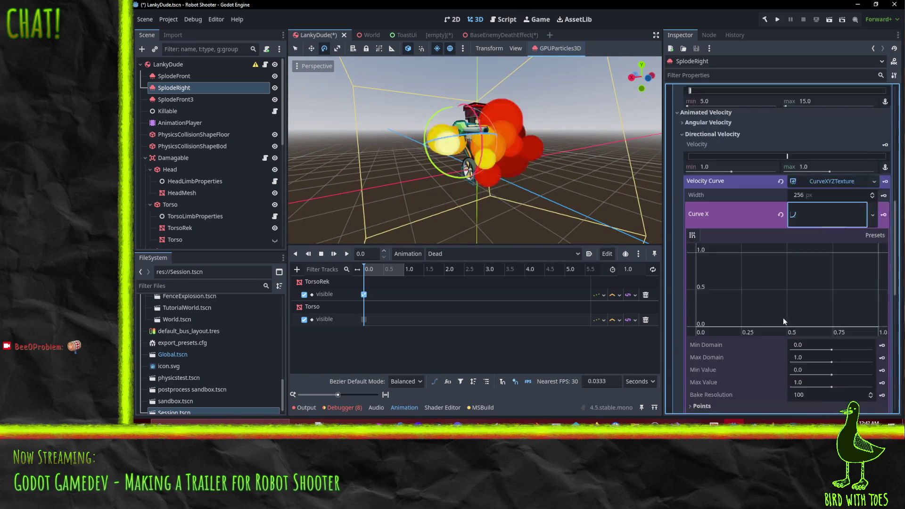
drag(727, 283, 627, 194)
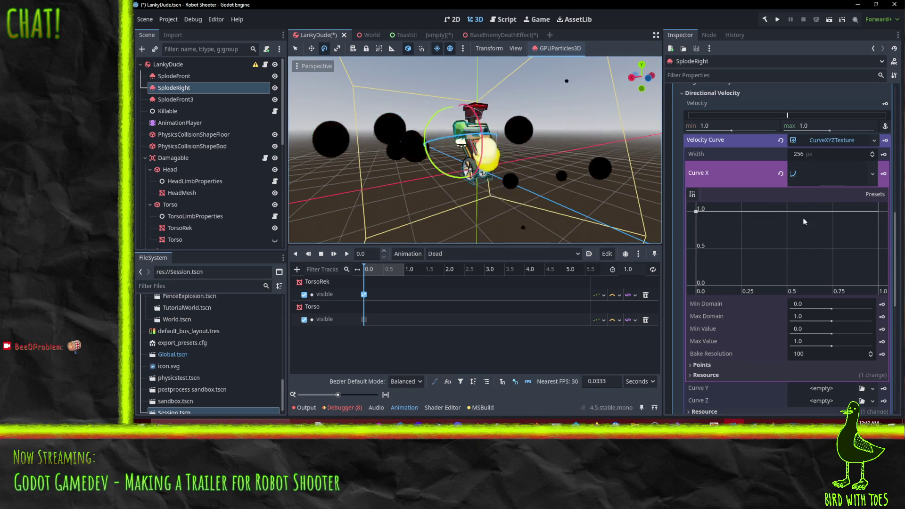
click(879, 285)
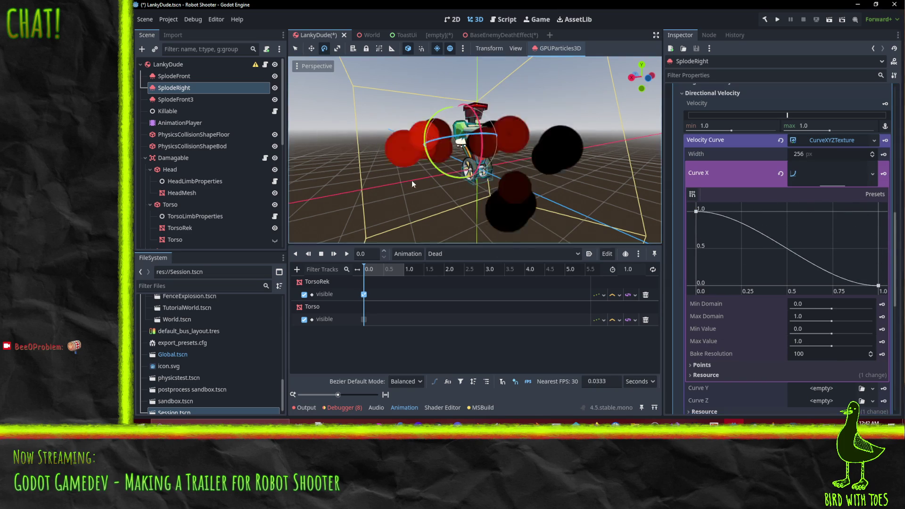
drag(538, 192, 427, 178)
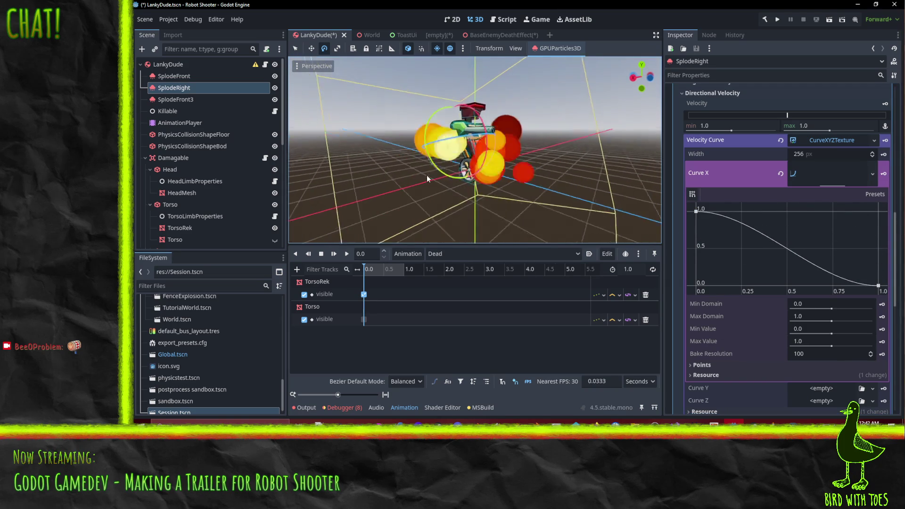
Step: Set the Directional Velocity range to -0 minimum and 1 maximum
scroll(798, 195, up, 5)
click(816, 249)
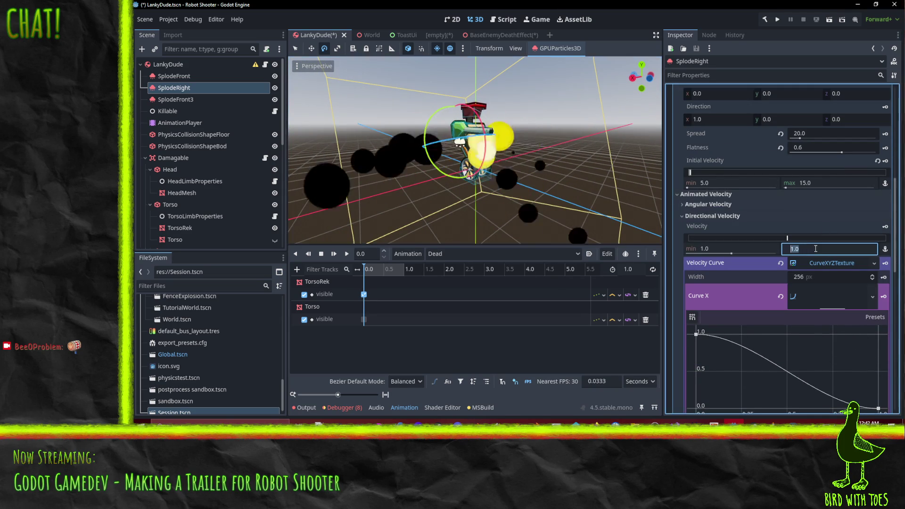
text(0)
key(Return)
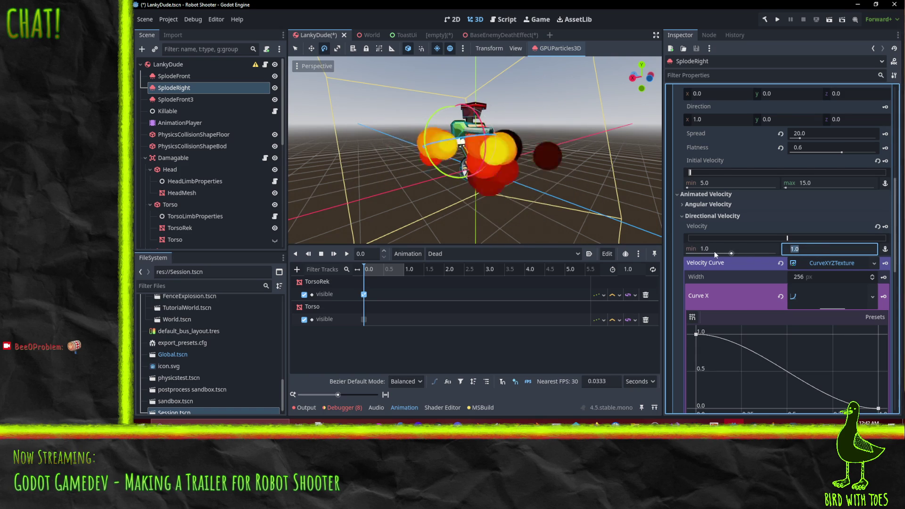
key(Return)
text(0)
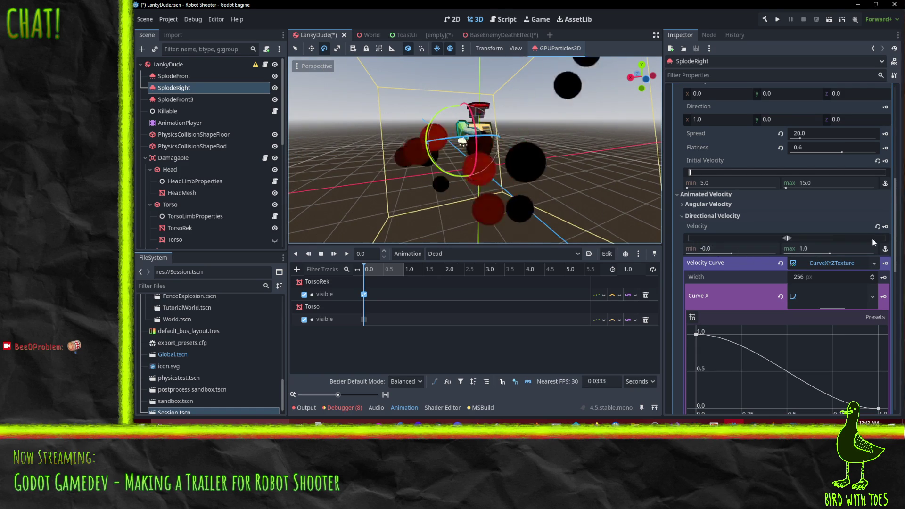
mouse_move(613, 141)
mouse_down()
mouse_move(599, 122)
mouse_move(609, 120)
mouse_move(655, 169)
mouse_up()
scroll(809, 286, down, 5)
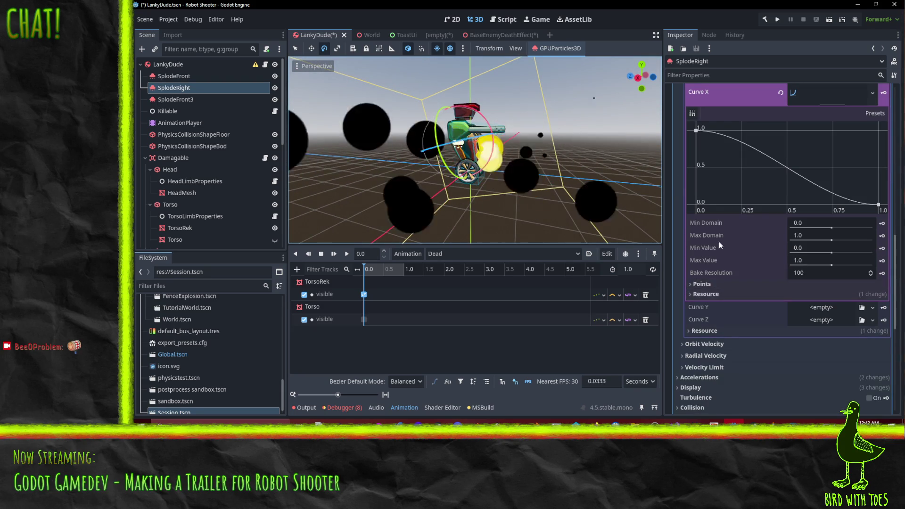
scroll(719, 241, up, 3)
Step: Clear Curve X and give Curve Z a new smooth descending preset curve
click(873, 216)
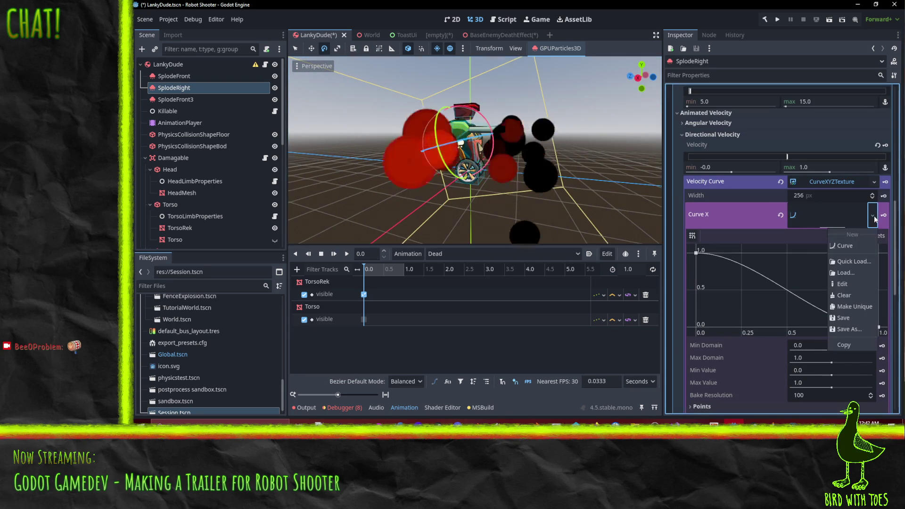
click(781, 215)
click(781, 215)
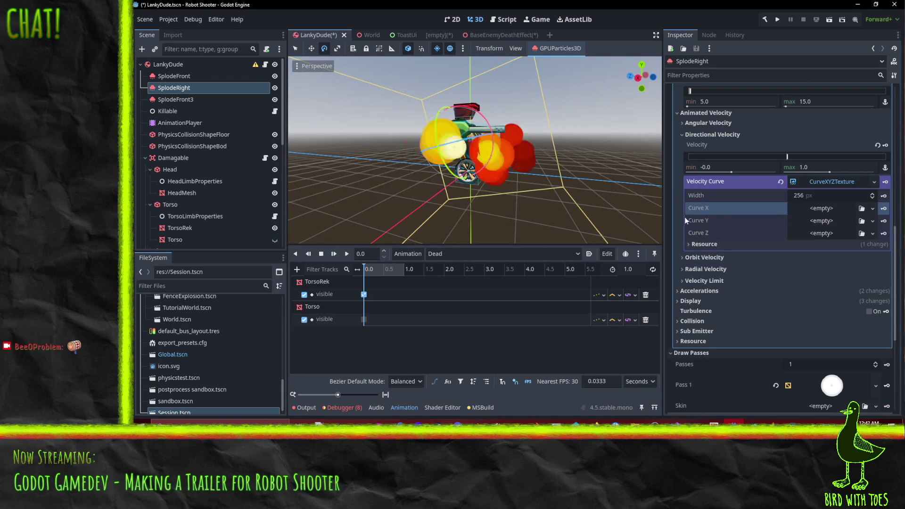
click(872, 233)
click(851, 259)
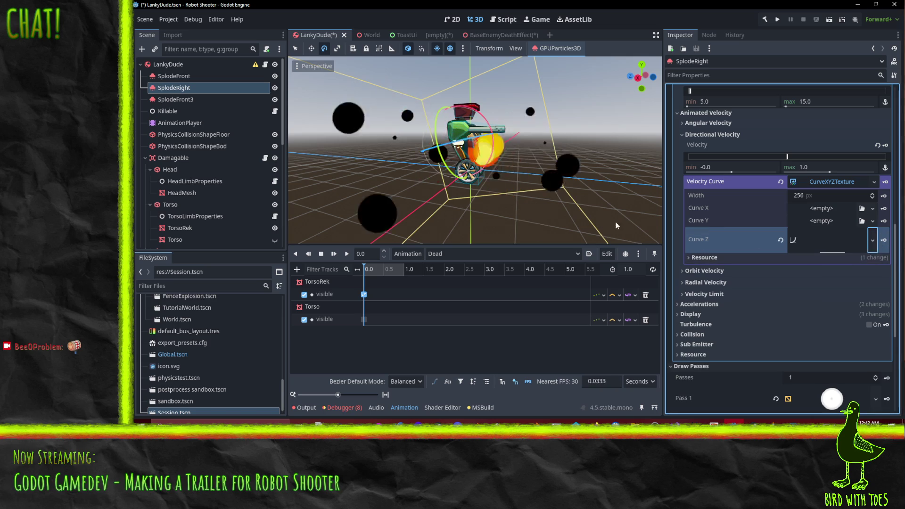
drag(615, 225, 532, 168)
click(845, 250)
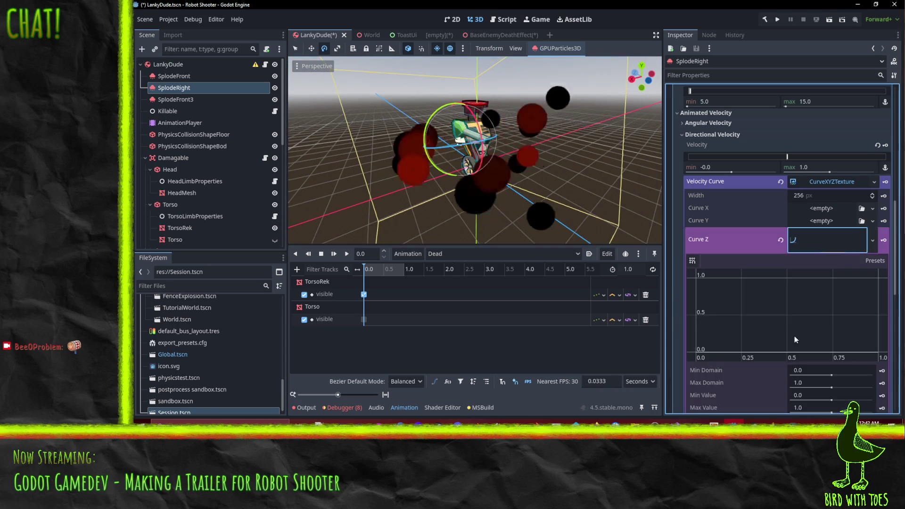
click(875, 260)
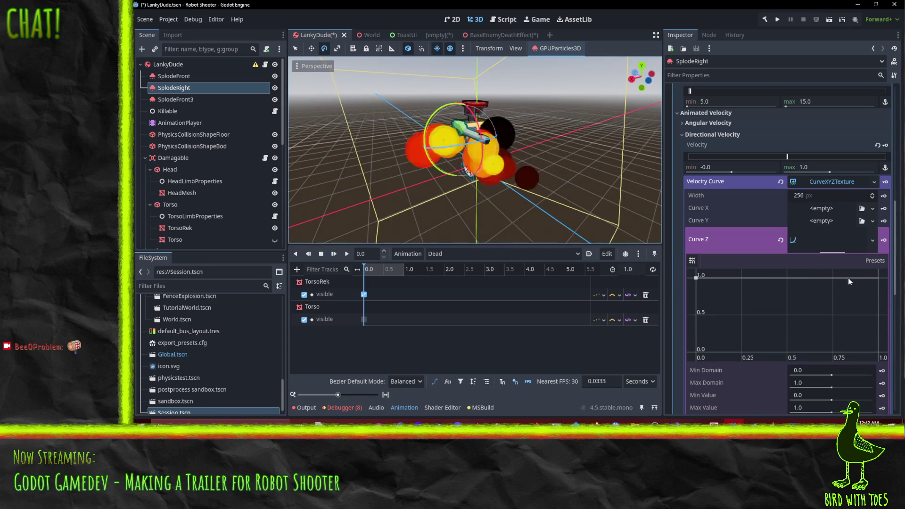
click(848, 278)
mouse_move(608, 198)
mouse_down()
mouse_move(564, 143)
mouse_move(622, 165)
mouse_move(717, 225)
mouse_up()
scroll(840, 299, down, 3)
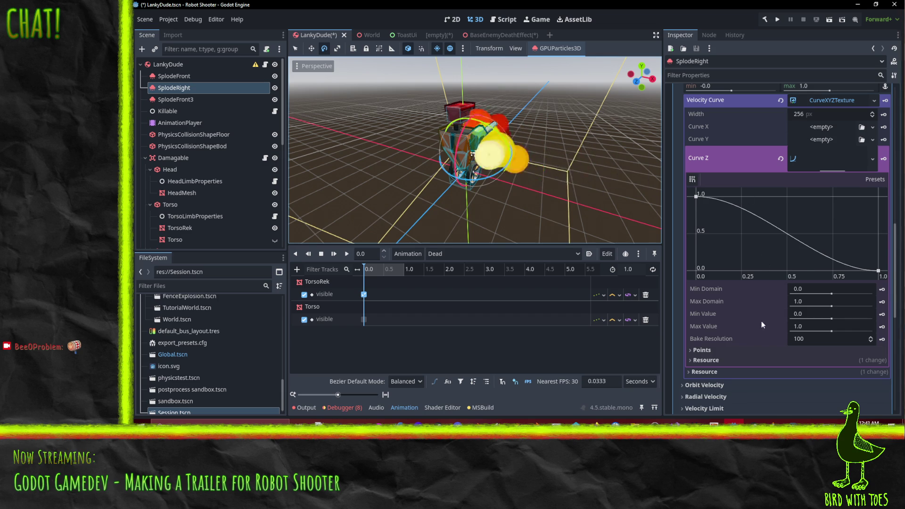
Step: Inspect the Curve Z points, expand Orbit Velocity and undo its maximum change
click(741, 350)
click(740, 350)
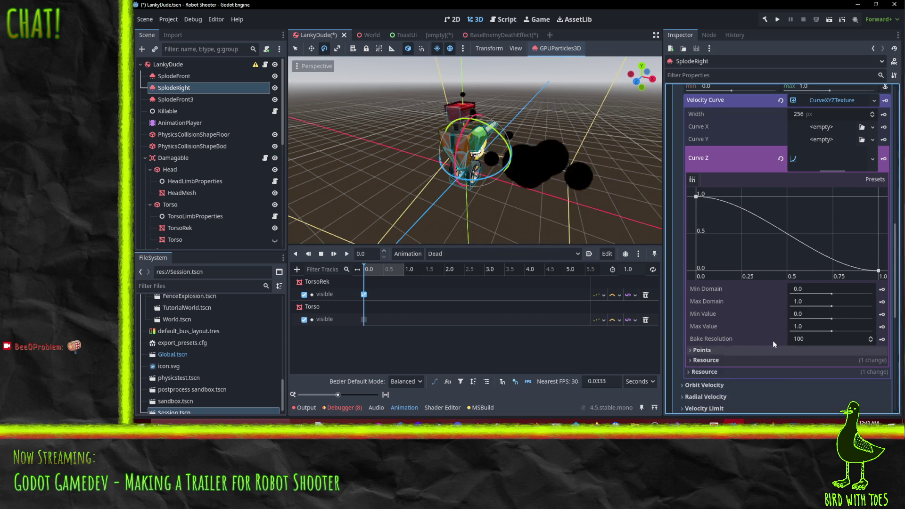
scroll(774, 340, up, 6)
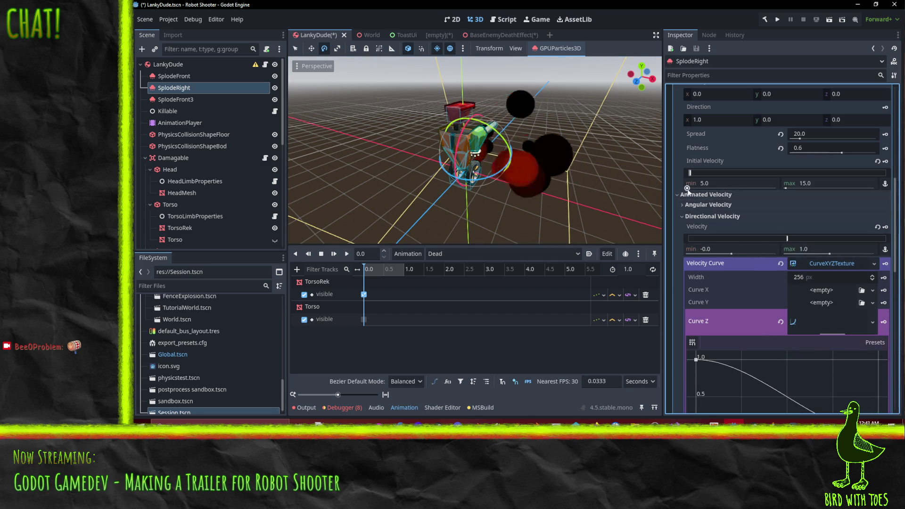
scroll(706, 207, down, 10)
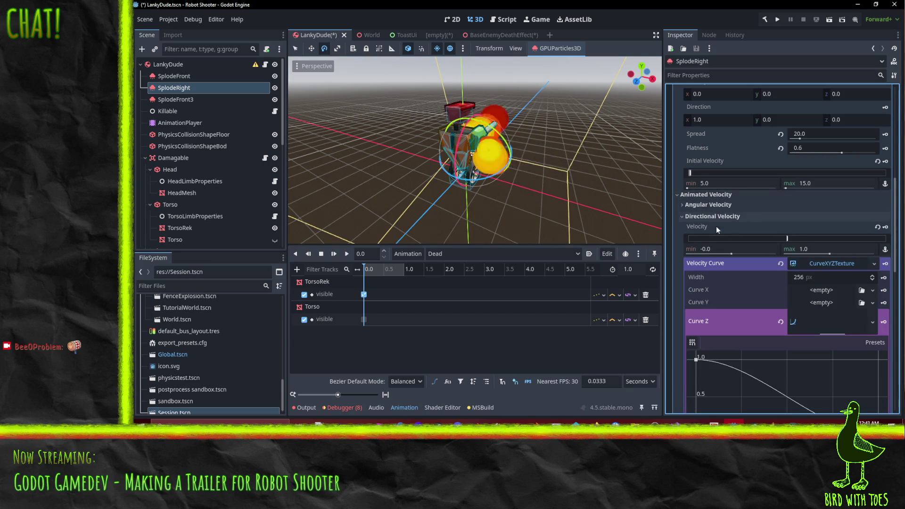
click(713, 265)
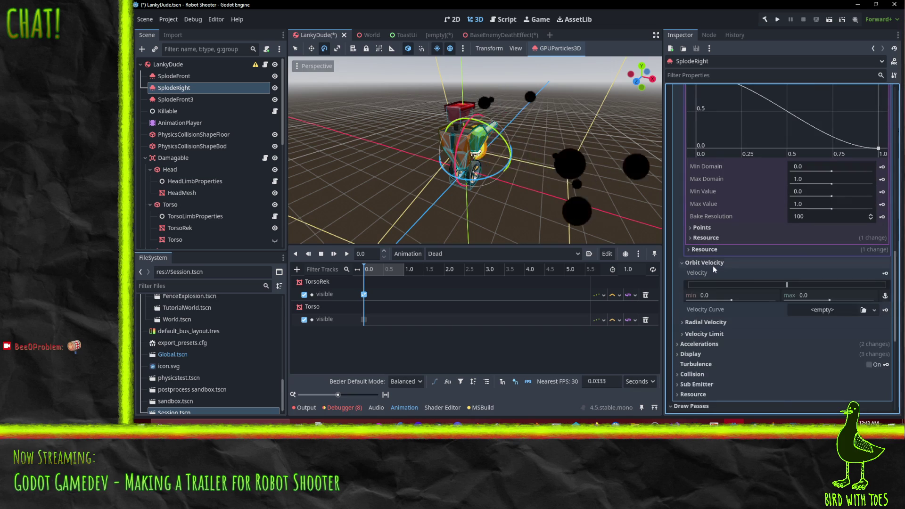
scroll(750, 279, down, 2)
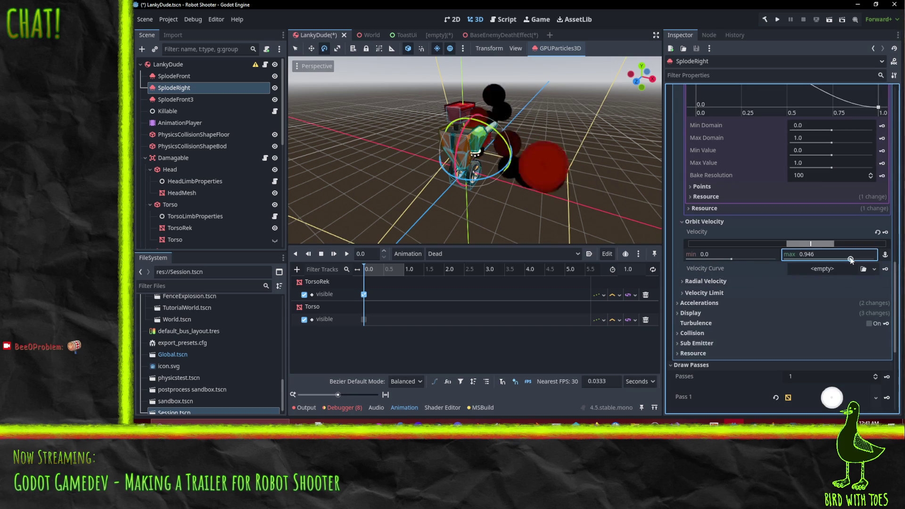
mouse_move(490, 165)
mouse_down()
mouse_move(387, 191)
mouse_move(476, 183)
mouse_up()
key(ctrl+z)
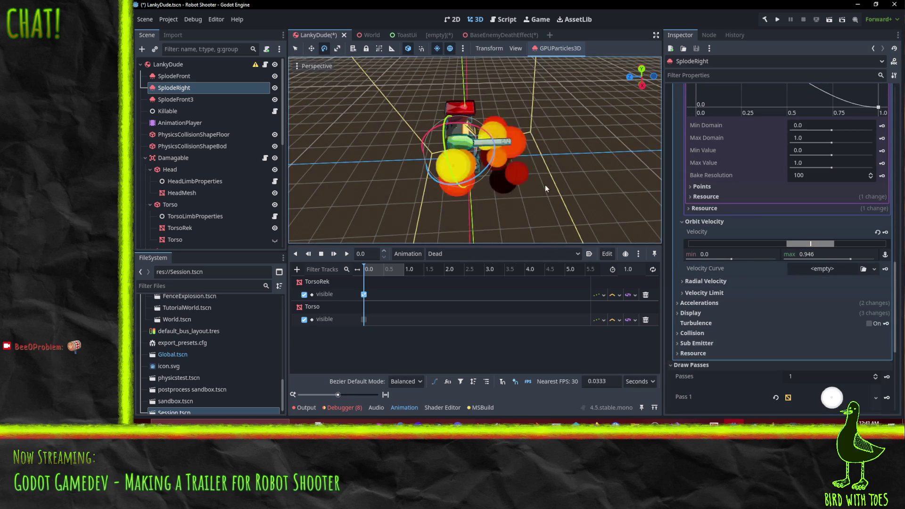
scroll(812, 229, up, 10)
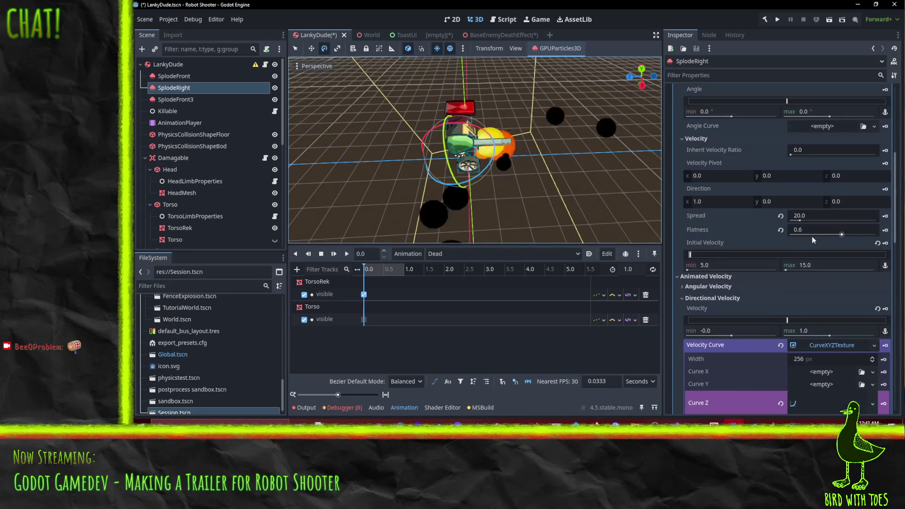
click(734, 299)
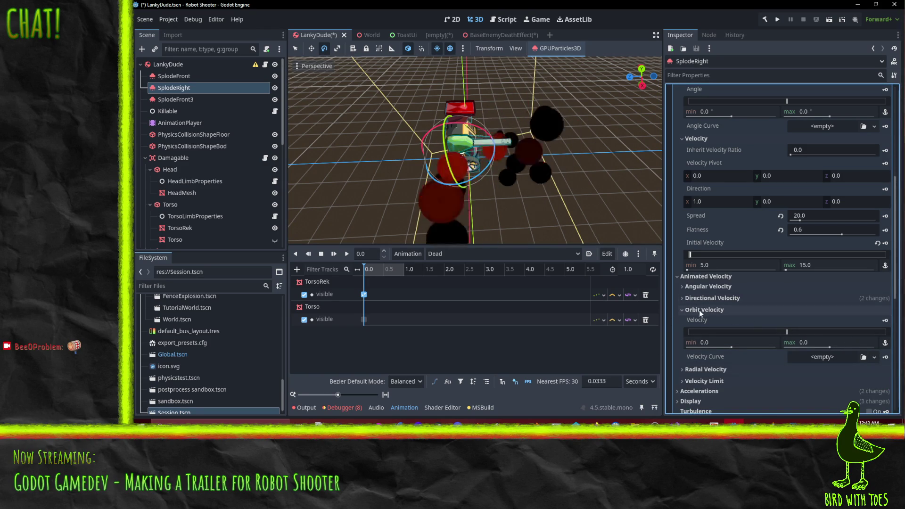
Step: Switch the velocity range to value-and-spread mode and clear Curve Z and the velocity curve texture
click(700, 298)
scroll(779, 319, down, 1)
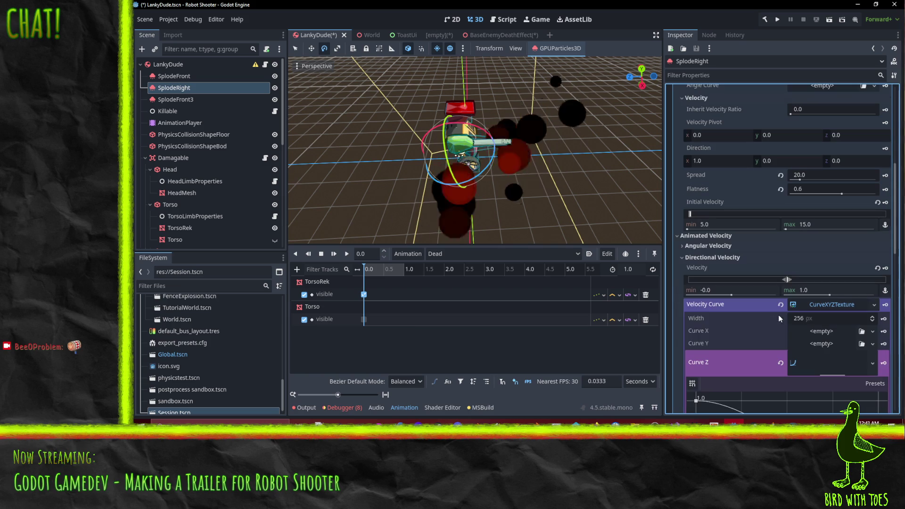
click(886, 293)
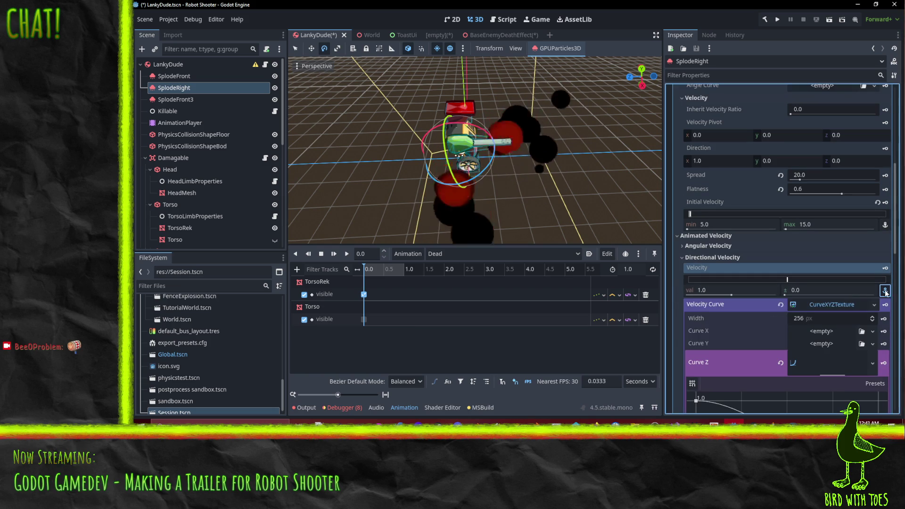
scroll(840, 259, down, 4)
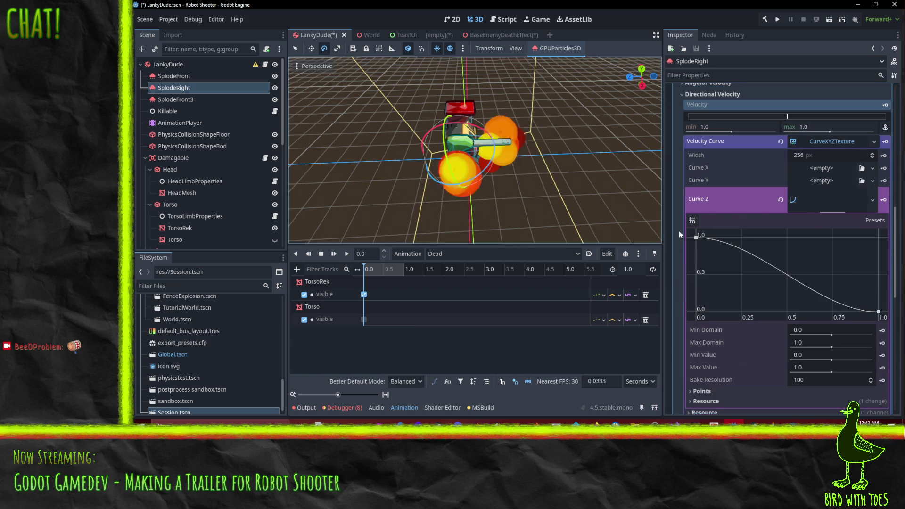
click(782, 199)
click(781, 142)
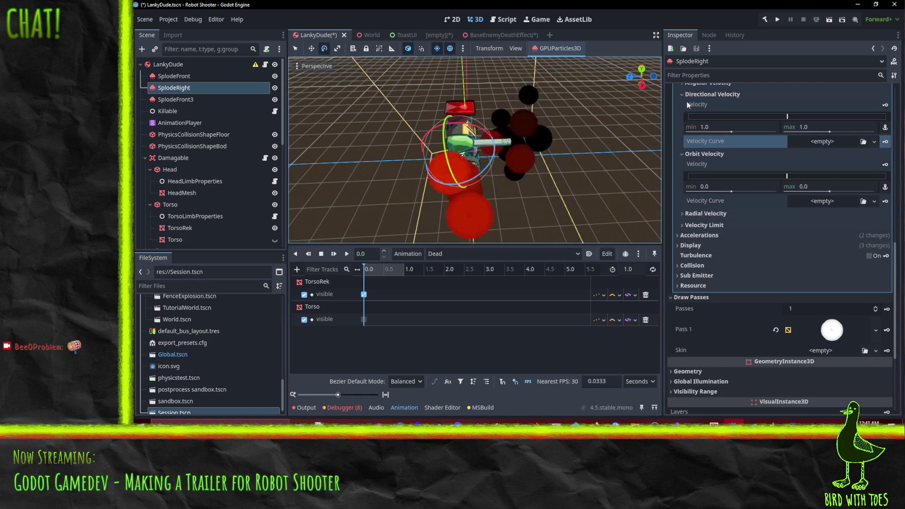
Step: Collapse the velocity sections and open the Display > Scale Curve graph editor
click(698, 94)
scroll(695, 135, up, 1)
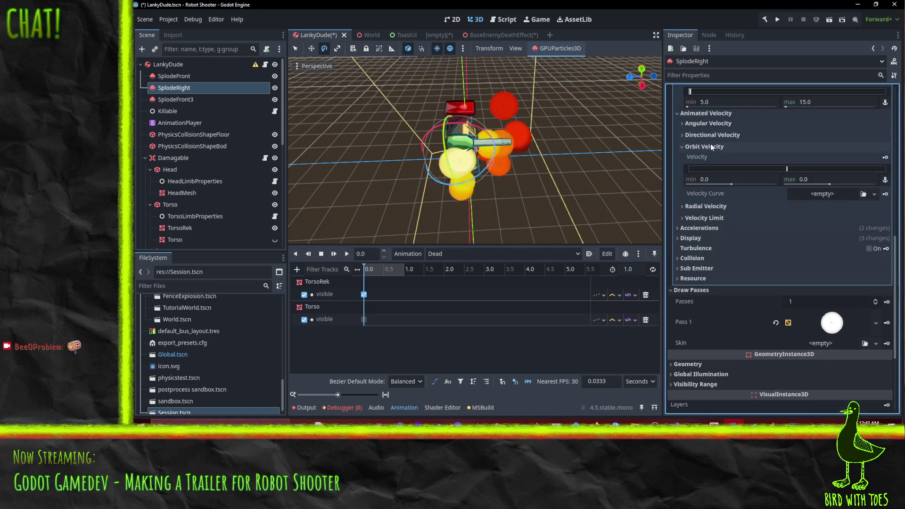
click(707, 144)
click(691, 191)
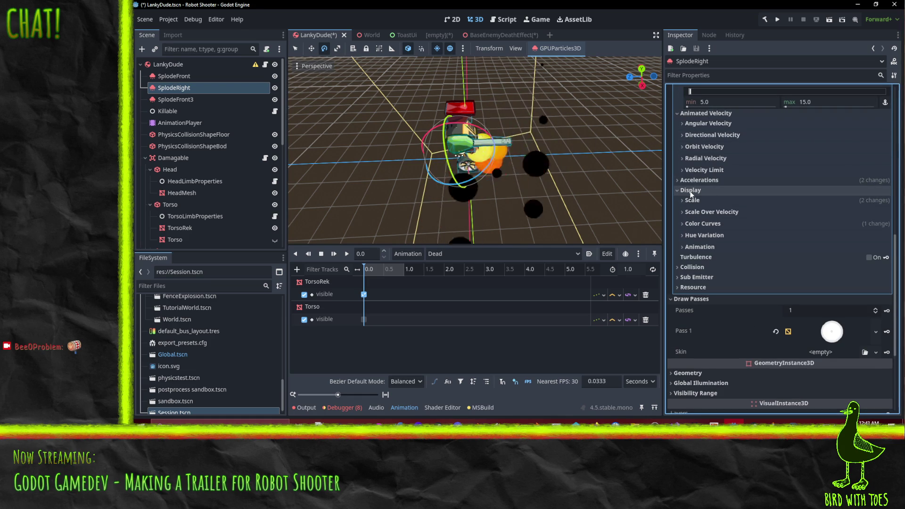
click(703, 202)
scroll(749, 200, down, 1)
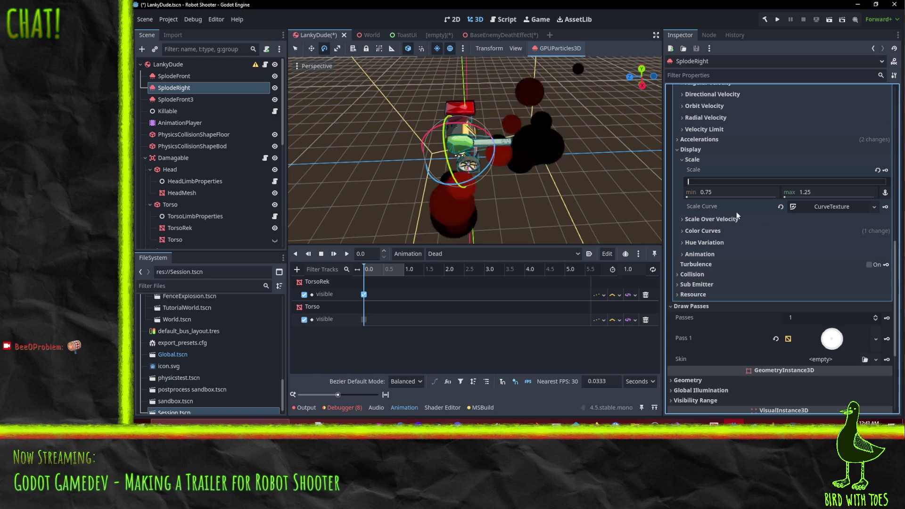
click(736, 193)
drag(486, 150, 383, 92)
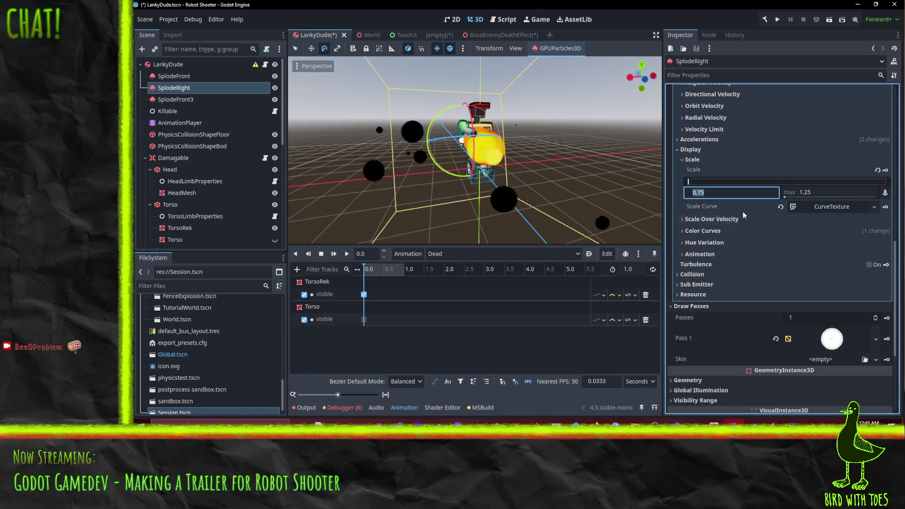
click(813, 210)
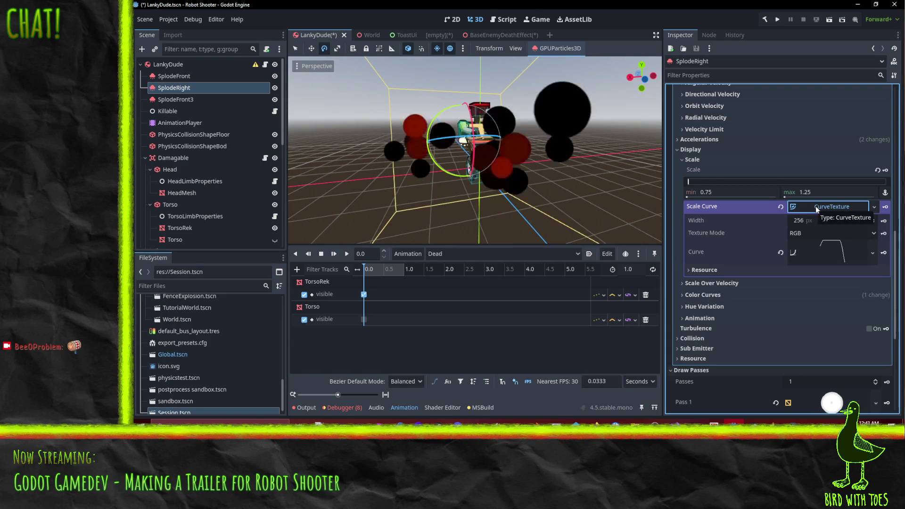
click(828, 252)
scroll(806, 308, down, 2)
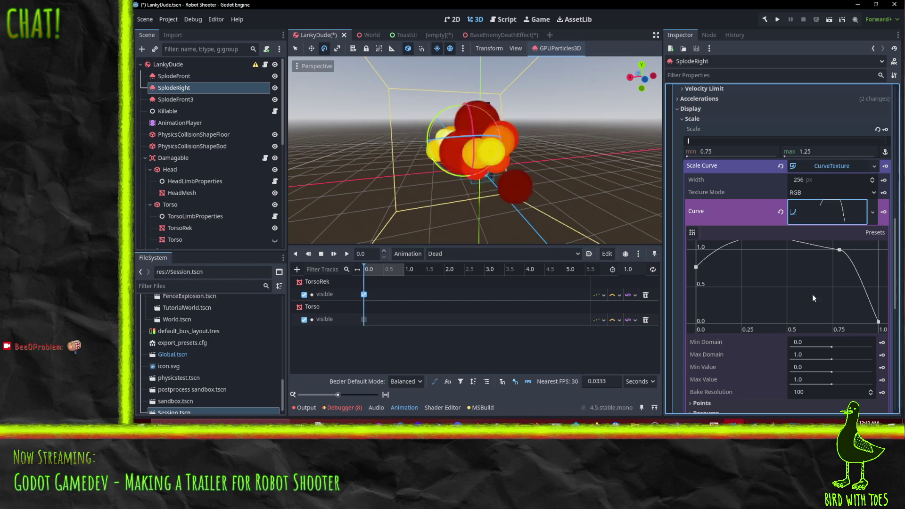
Step: Drag the scale curve's points and tangents into an arc from 1.0 down to about 0.18
click(696, 267)
drag(705, 258, 710, 271)
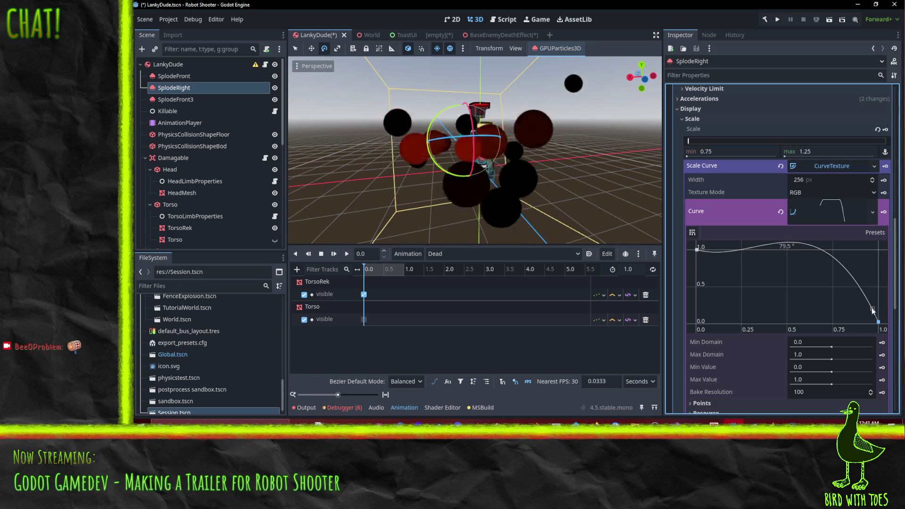
drag(872, 309, 863, 311)
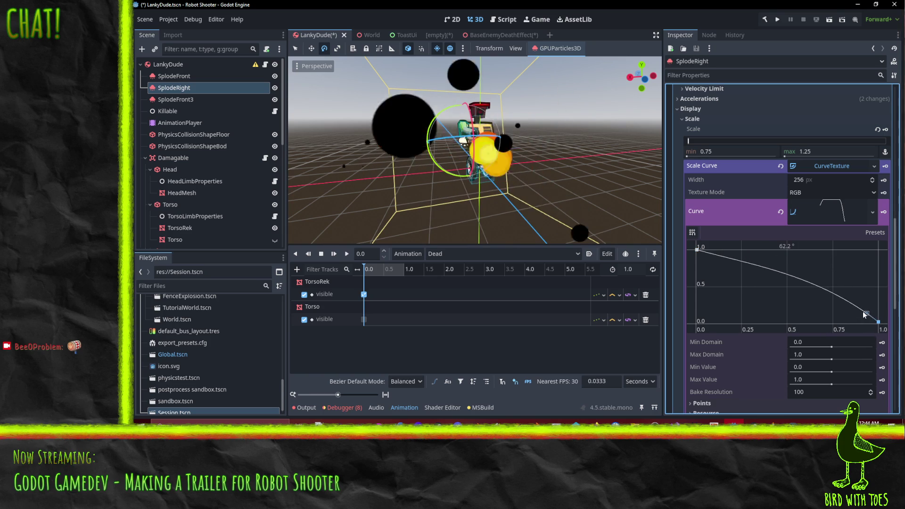
click(698, 253)
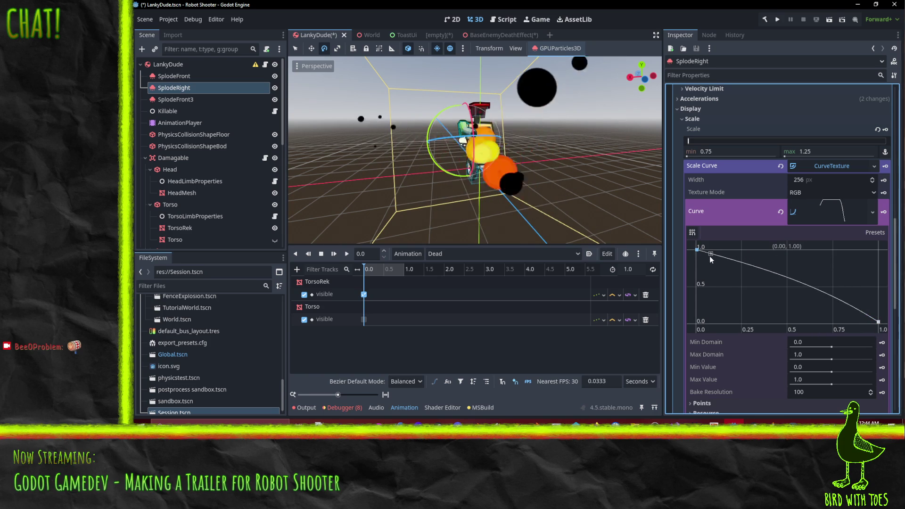
drag(710, 257, 713, 252)
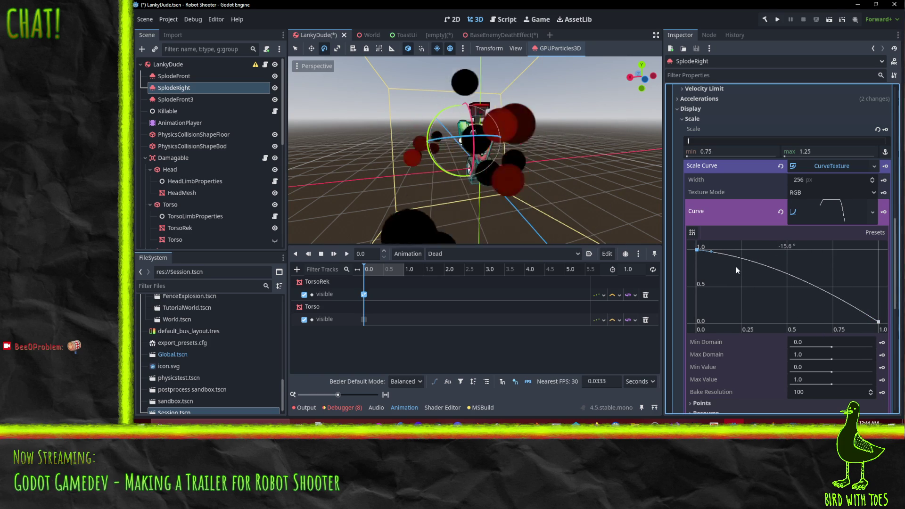
click(865, 318)
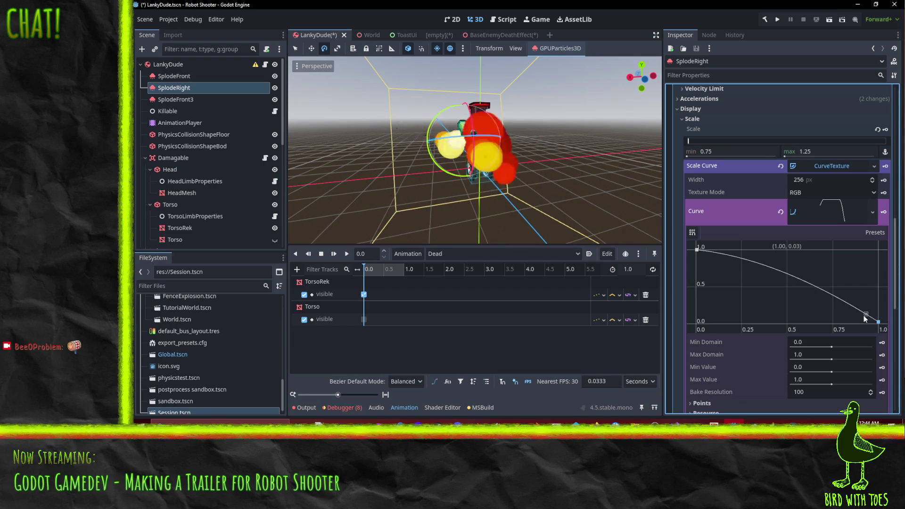
mouse_move(864, 315)
mouse_down()
mouse_move(845, 319)
mouse_move(856, 313)
mouse_up()
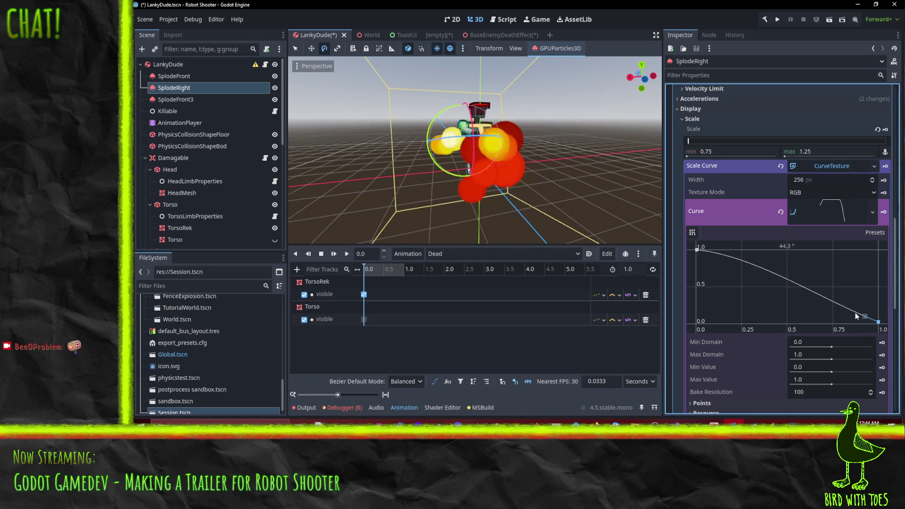
drag(878, 322, 879, 311)
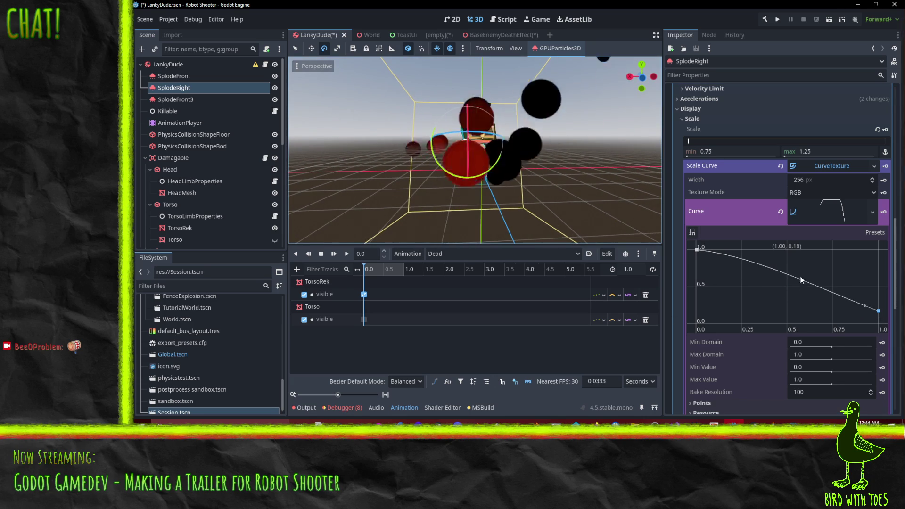
mouse_move(394, 153)
mouse_down()
mouse_move(373, 149)
mouse_move(434, 148)
mouse_up()
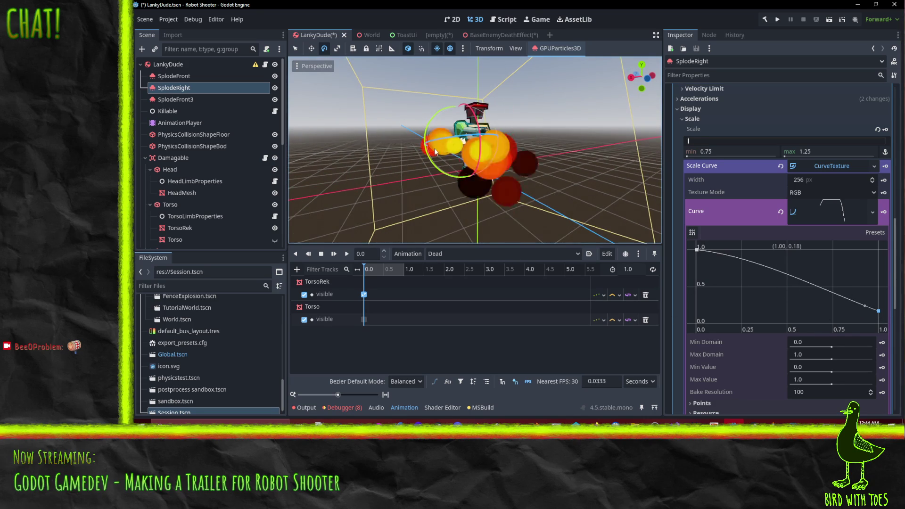
scroll(821, 265, down, 5)
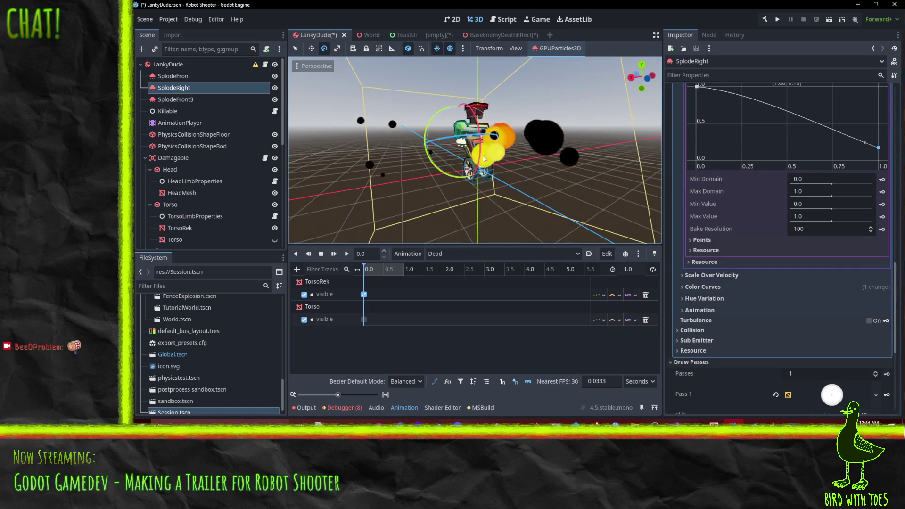
mouse_move(313, 150)
mouse_down()
mouse_move(413, 120)
mouse_move(568, 157)
mouse_move(556, 170)
mouse_up()
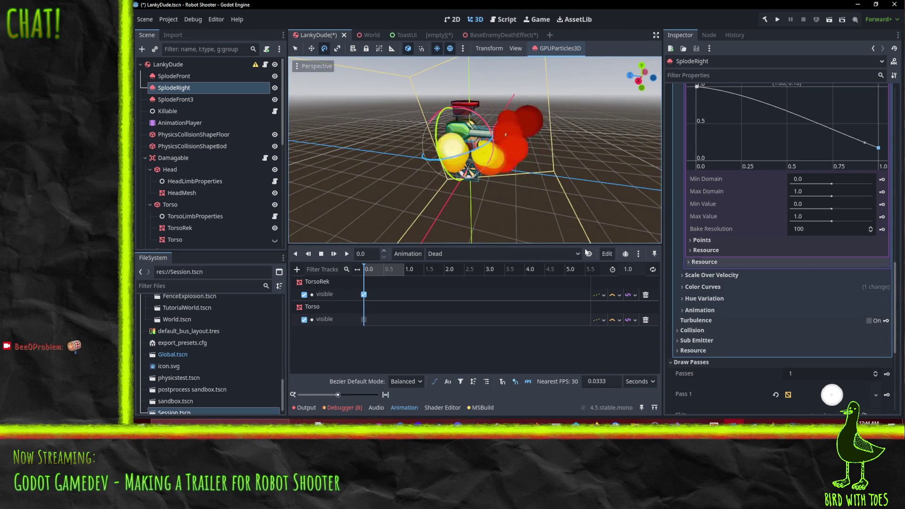
Step: Set SplodeFront's maximum initial velocity to 8.0
click(174, 76)
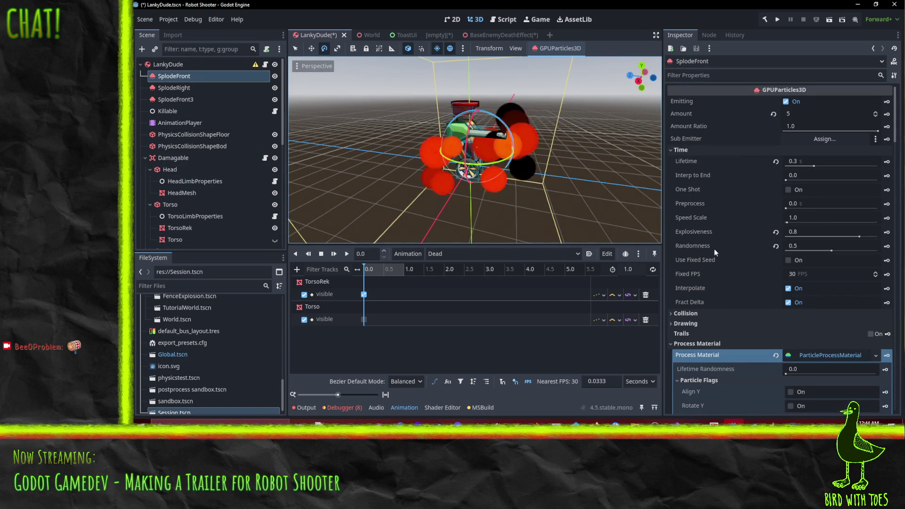
scroll(714, 249, down, 10)
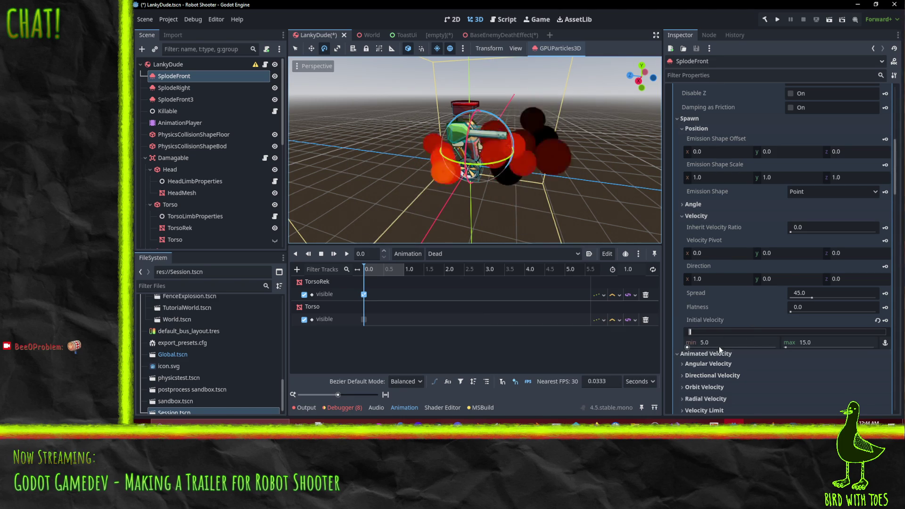
click(811, 342)
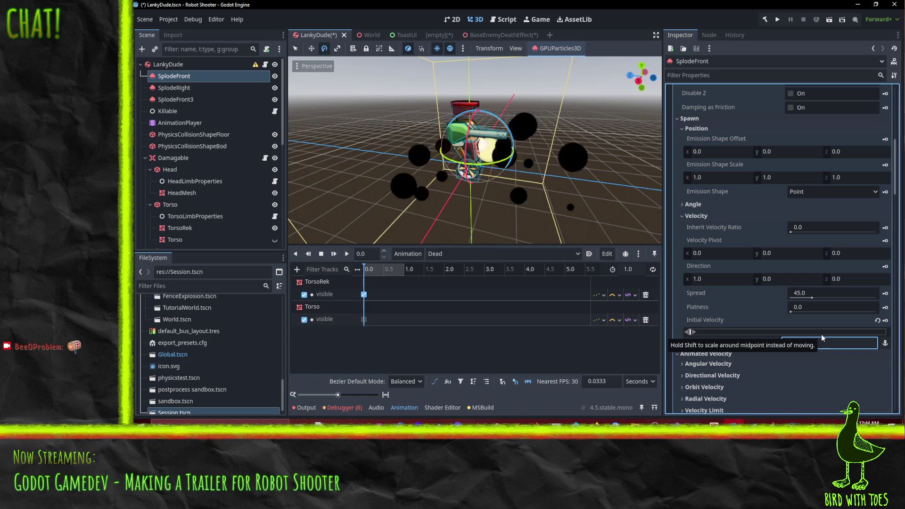
text(8)
key(Return)
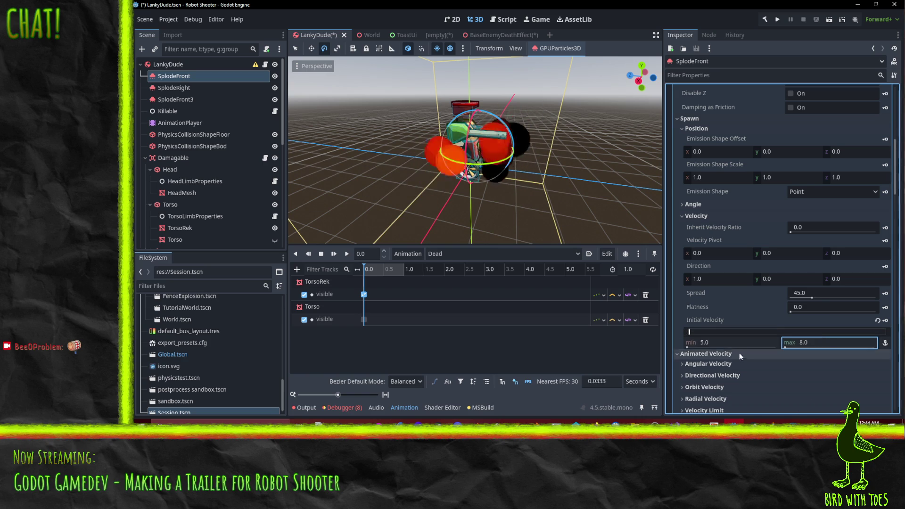
mouse_move(523, 234)
mouse_down()
mouse_move(452, 164)
mouse_move(533, 157)
mouse_up()
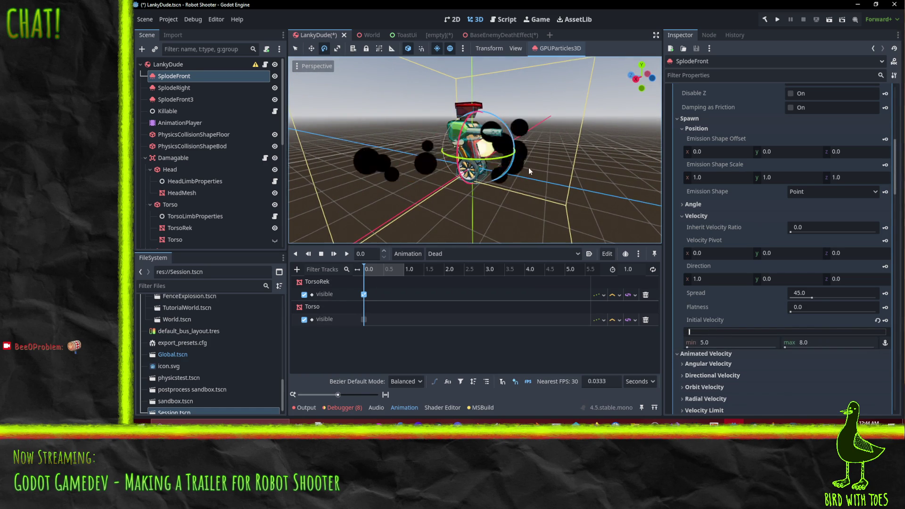
Step: Set SplodeRight's particle Amount to 10
click(174, 87)
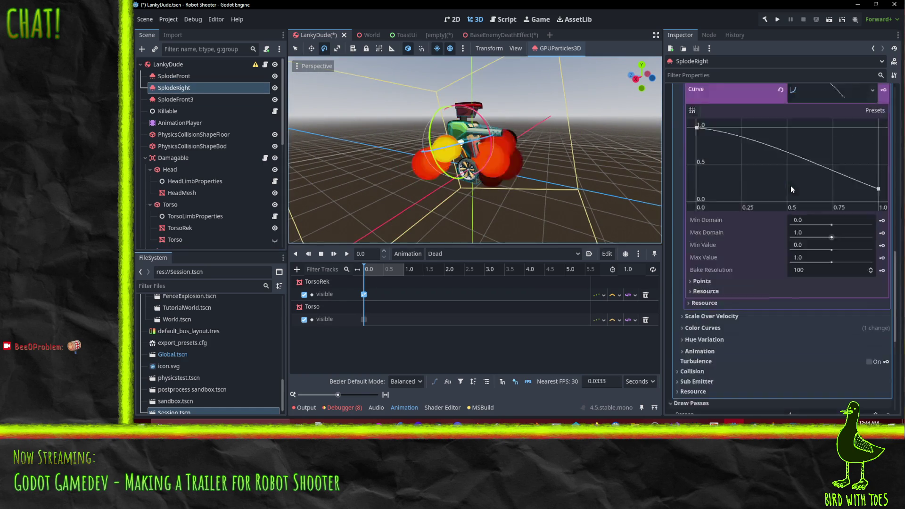
scroll(791, 185, up, 15)
click(797, 114)
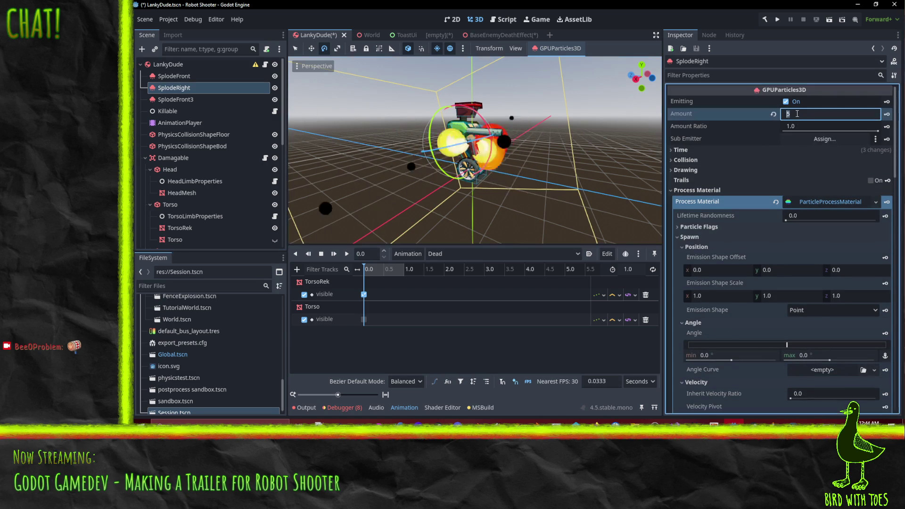
text(10)
key(Return)
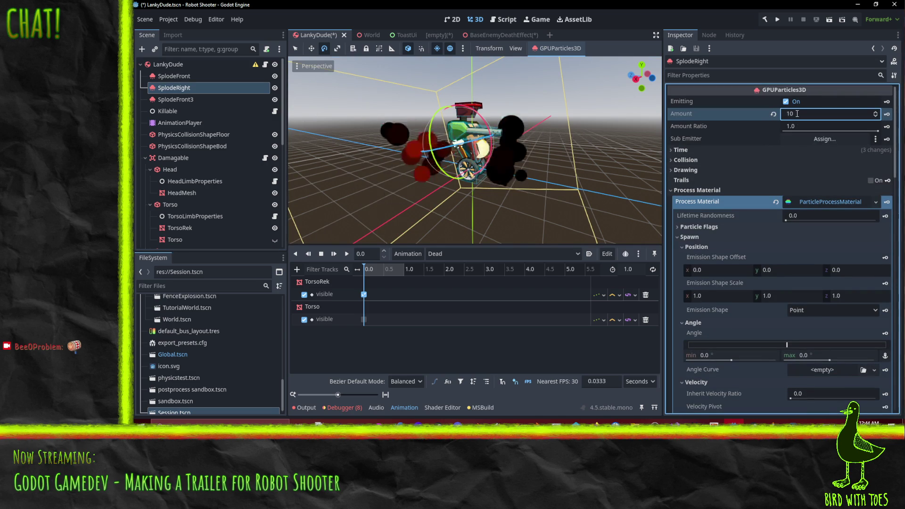
Step: Face the robot head-on and lower SplodeRight's velocity Spread to 15
click(653, 77)
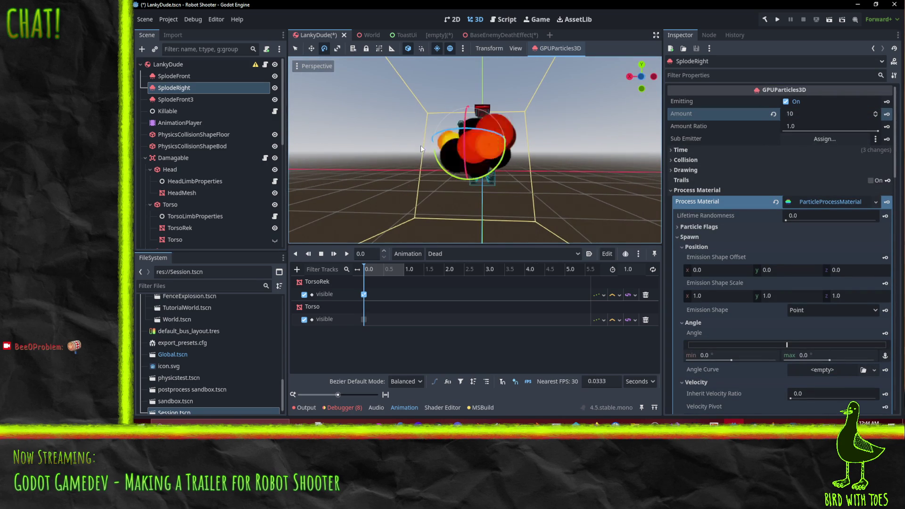
scroll(755, 255, down, 5)
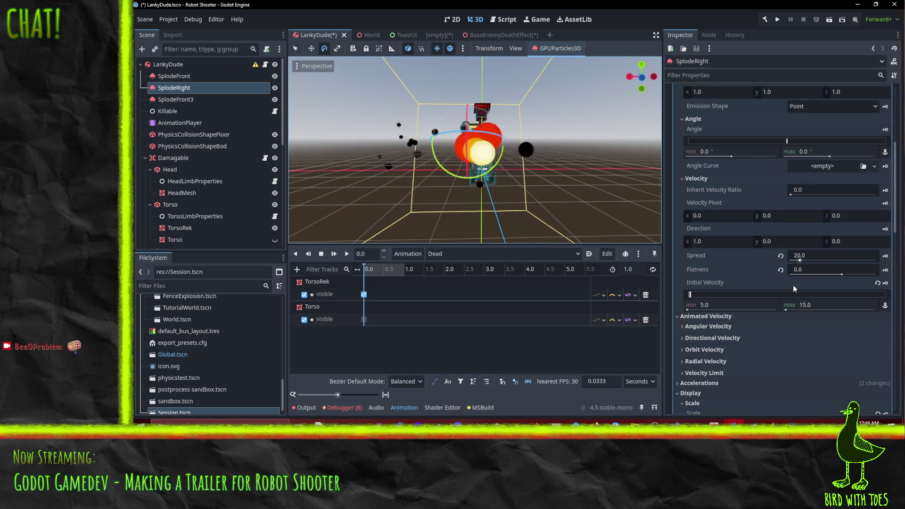
click(811, 256)
text(15)
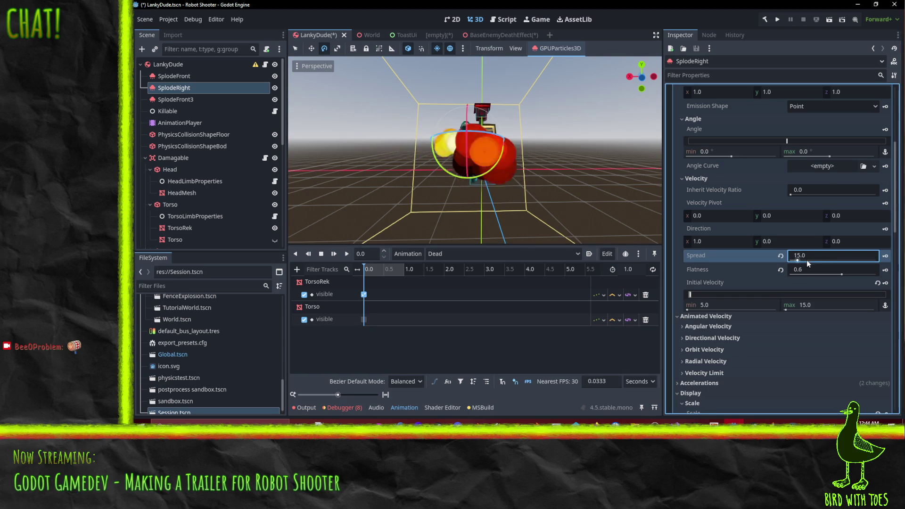
scroll(833, 301, down, 4)
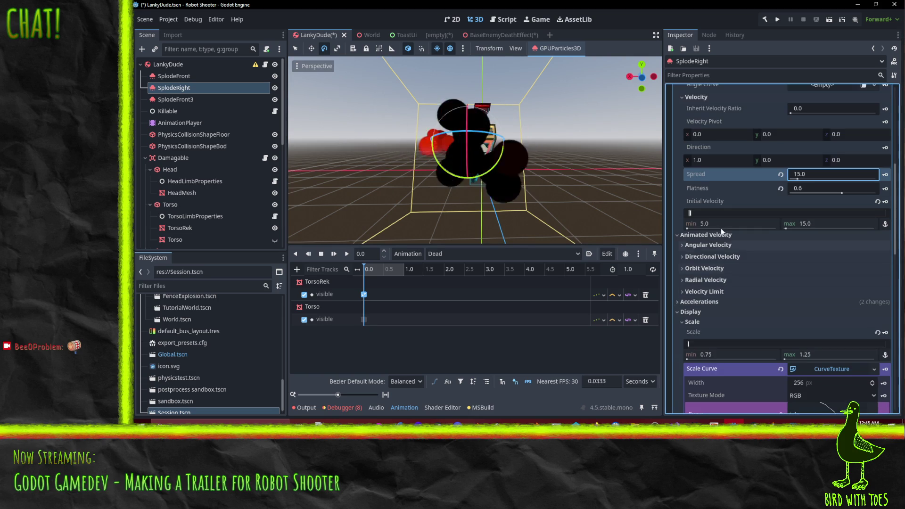
Step: Set the Initial Velocity maximum to 20 and the minimum to 0, briefly trying 3
click(817, 225)
text(20)
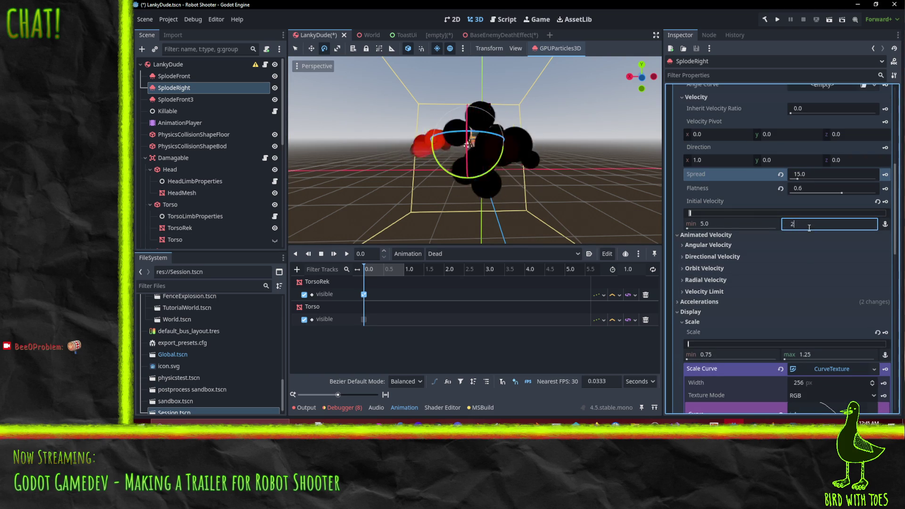
key(Return)
click(735, 225)
text(3)
key(Return)
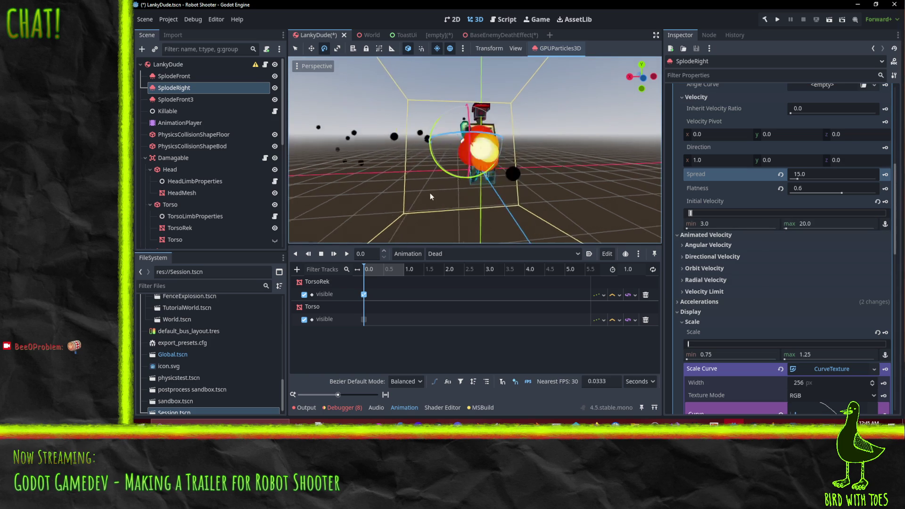
click(709, 225)
text(0)
key(Return)
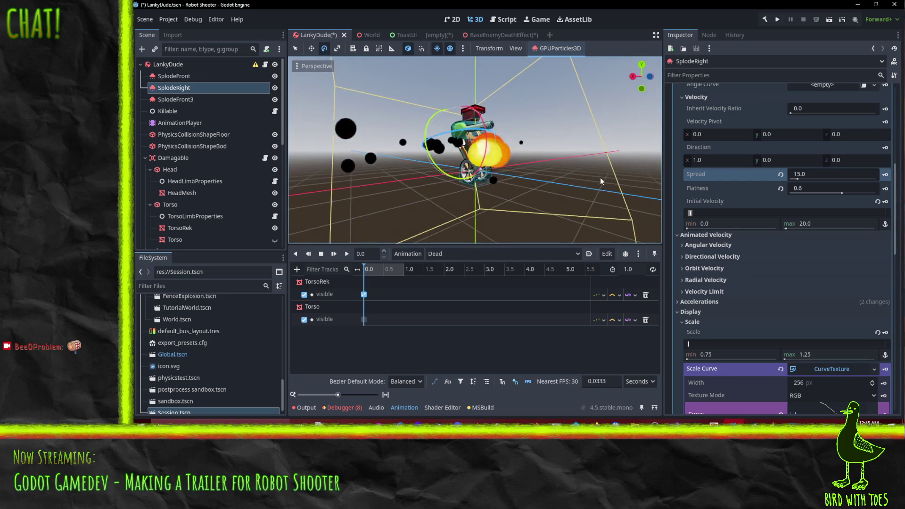
Step: Review the Scale Curve, collapse Animated Velocity, and expand the Accelerations section
scroll(535, 185, up, 3)
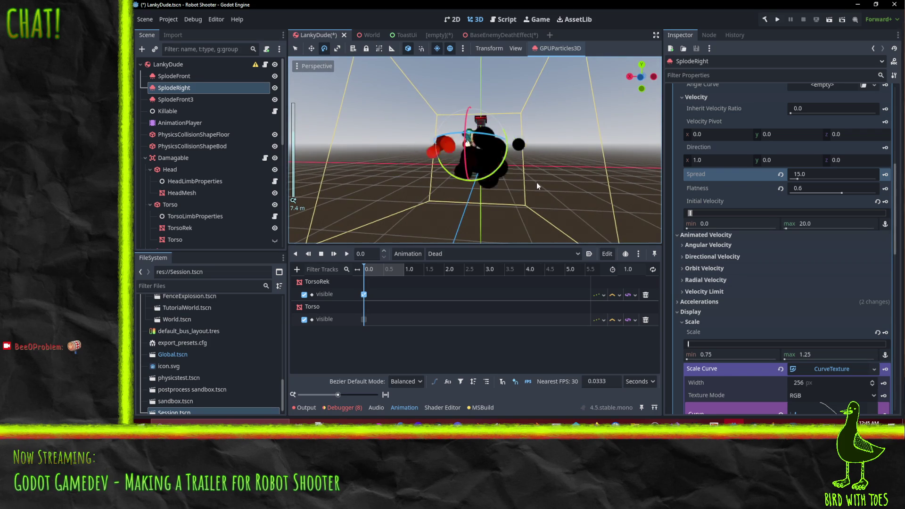
scroll(795, 254, down, 8)
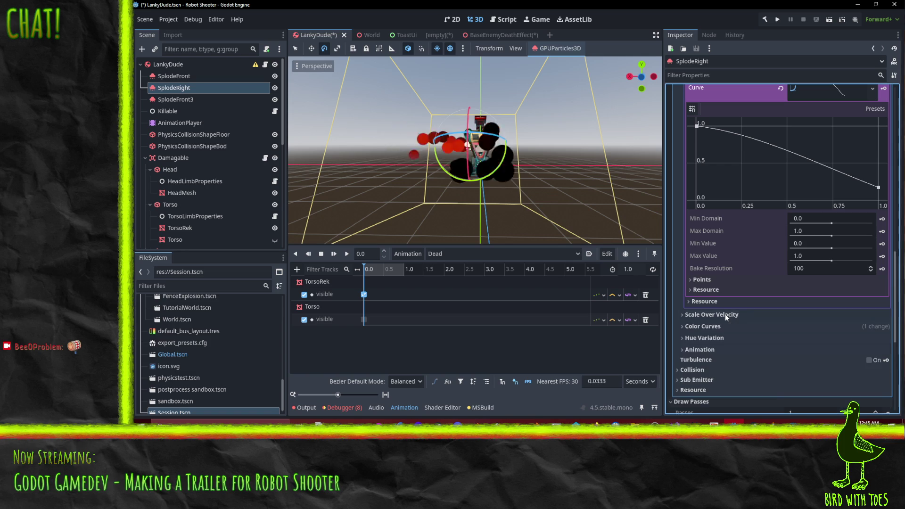
scroll(732, 338, up, 4)
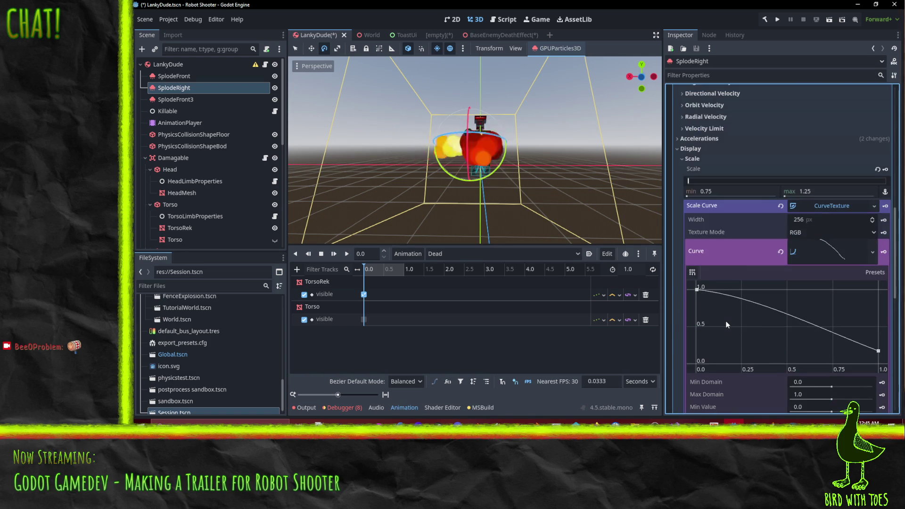
scroll(747, 171, down, 5)
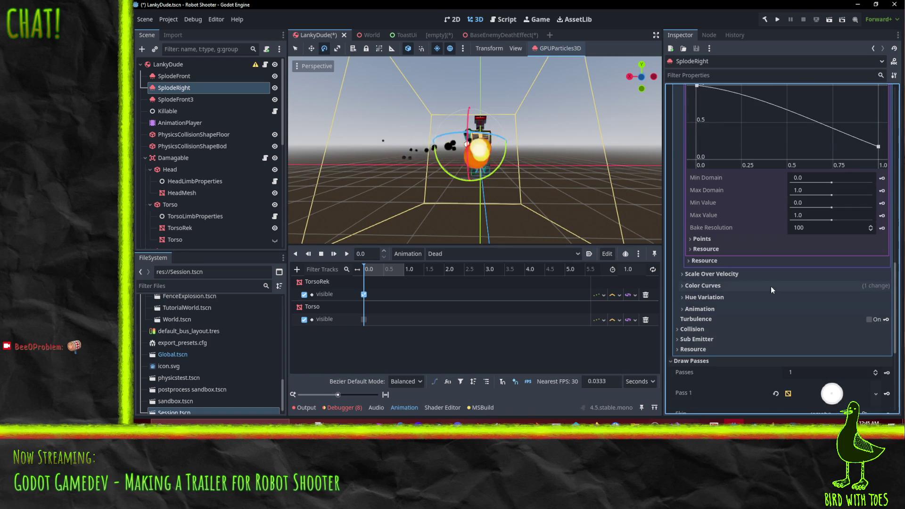
scroll(773, 287, down, 1)
scroll(729, 274, up, 10)
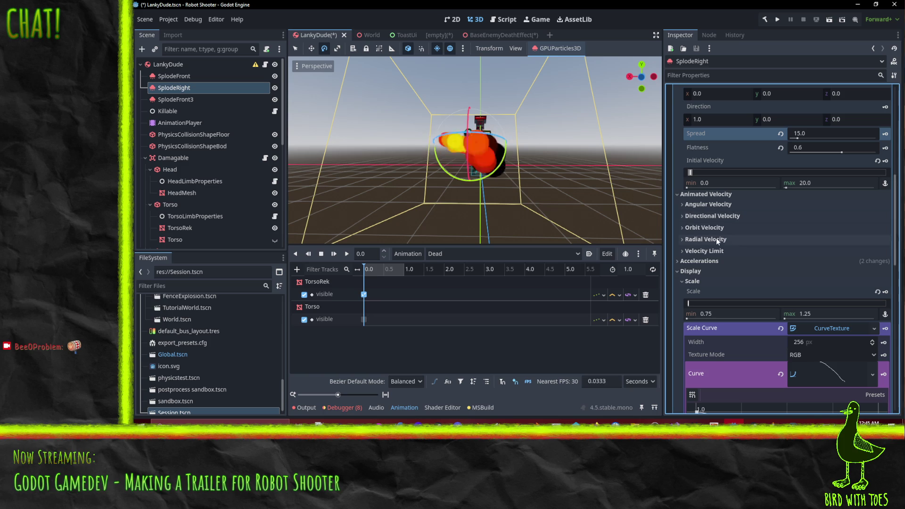
click(709, 194)
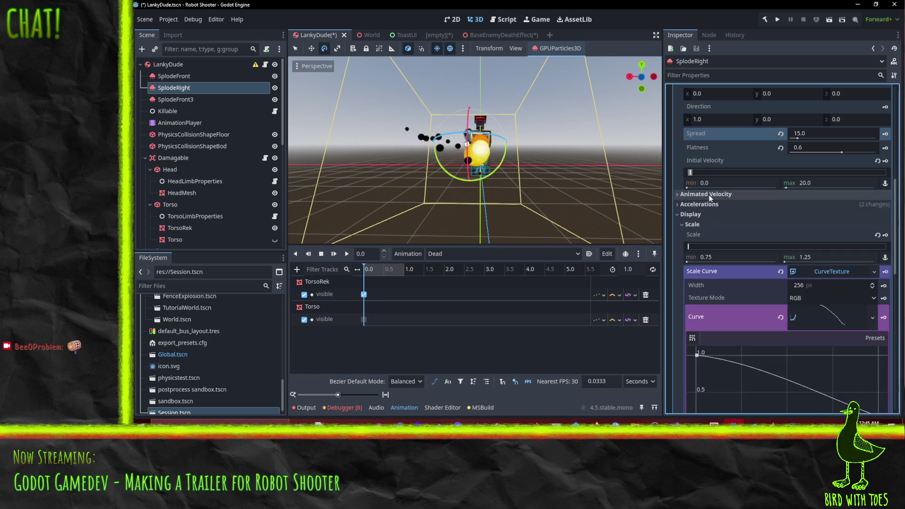
click(709, 206)
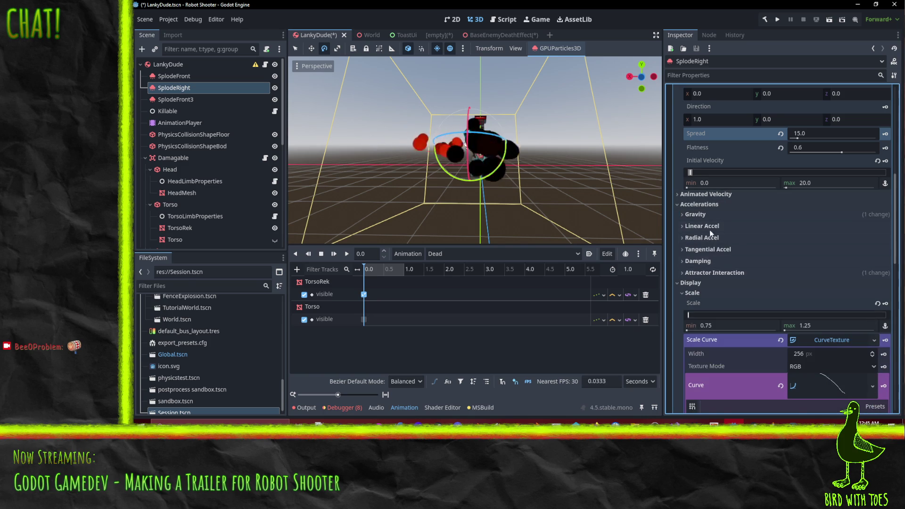
Step: Expand Damping and set its range to 0.0 minimum and 50.0 maximum
click(715, 262)
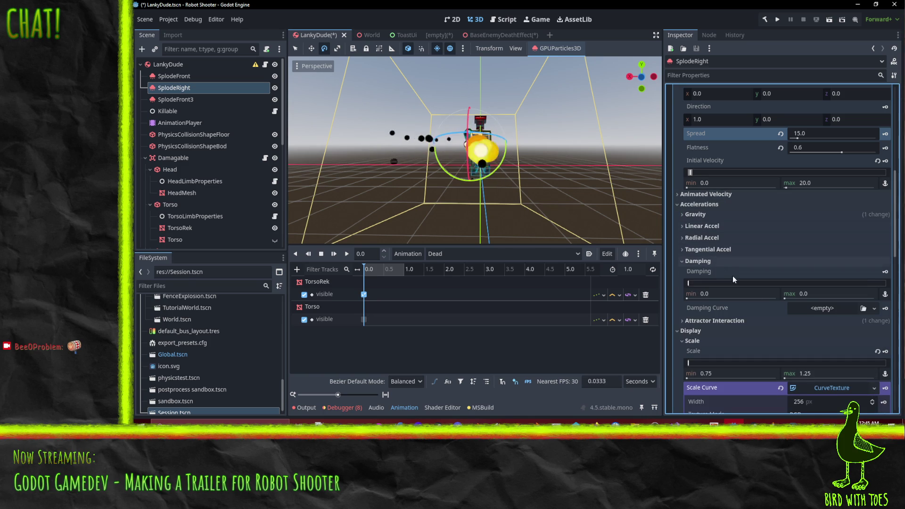
click(718, 296)
text(25)
key(Return)
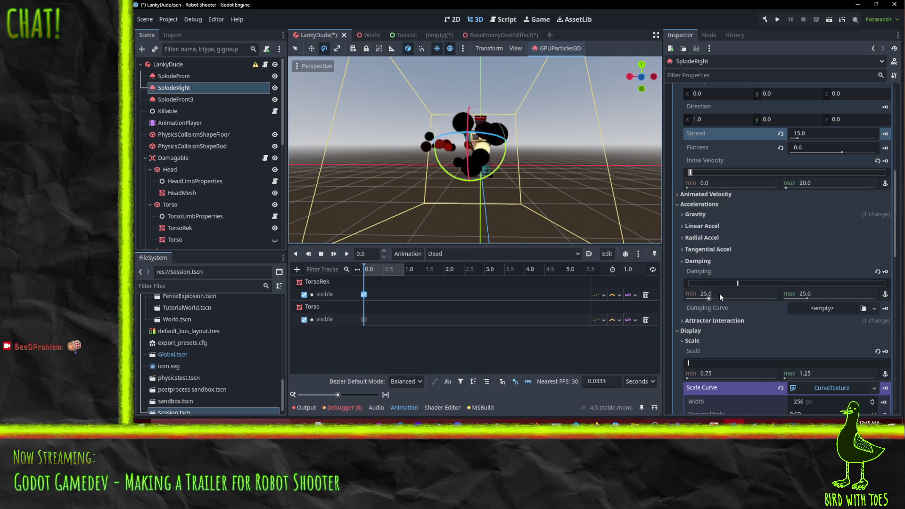
click(721, 294)
text(0)
key(Return)
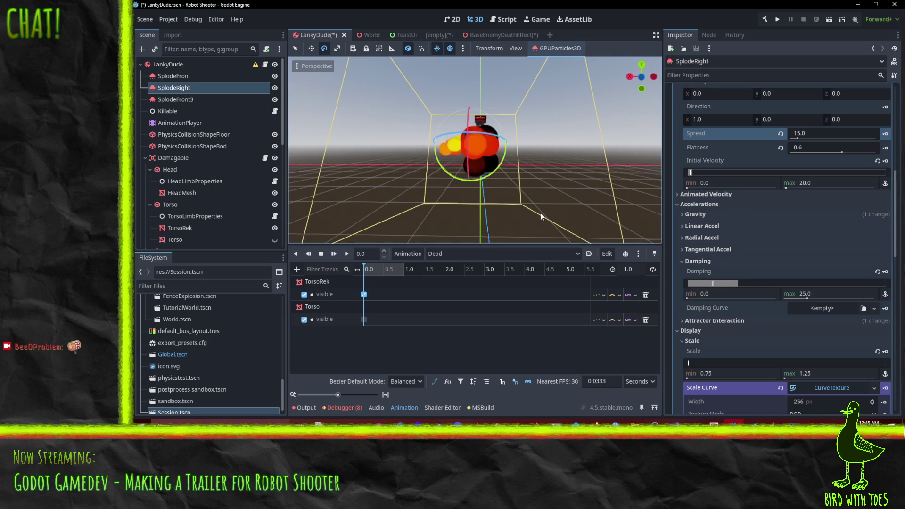
click(821, 294)
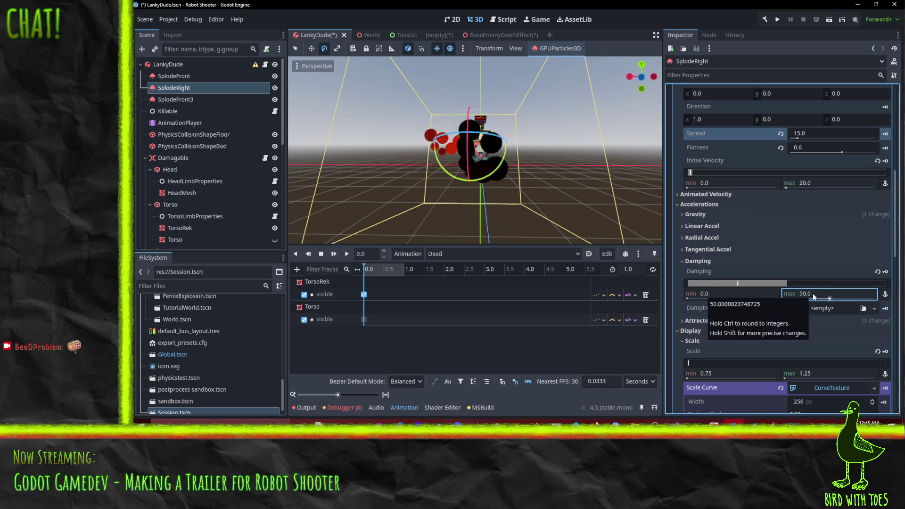
key(Return)
Step: Orbit around the particle burst and bring the scale curve editor back into view
mouse_move(467, 155)
mouse_down()
mouse_move(479, 175)
mouse_move(501, 174)
mouse_up()
mouse_move(573, 190)
mouse_down()
mouse_move(532, 195)
mouse_move(505, 178)
mouse_move(528, 185)
mouse_move(576, 134)
mouse_move(448, 143)
mouse_up()
scroll(802, 245, down, 3)
click(831, 265)
scroll(606, 146, up, 3)
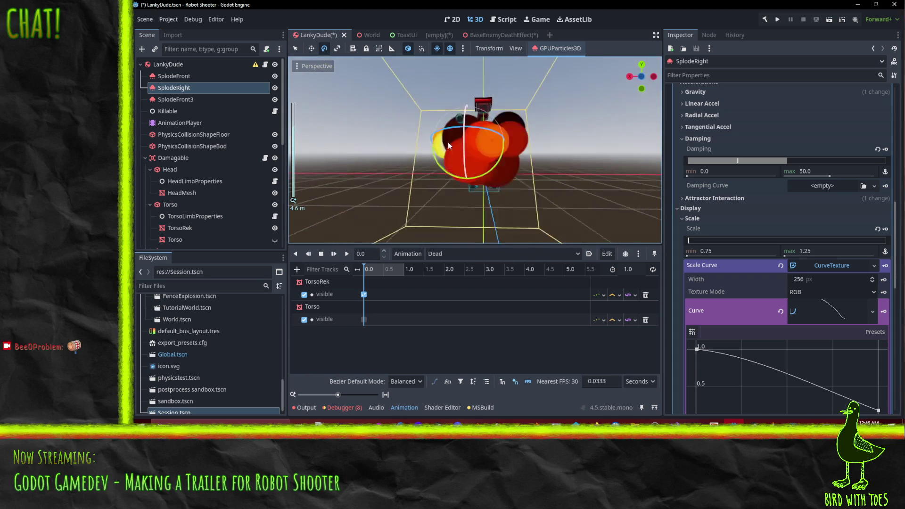
scroll(468, 161, down, 3)
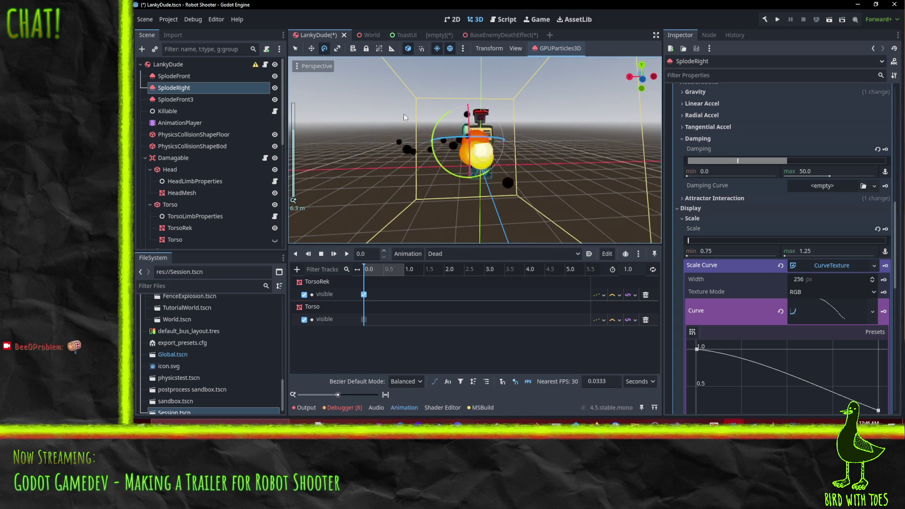
mouse_move(403, 114)
mouse_down()
mouse_move(550, 167)
mouse_move(398, 165)
mouse_move(415, 167)
mouse_up()
drag(547, 164, 487, 167)
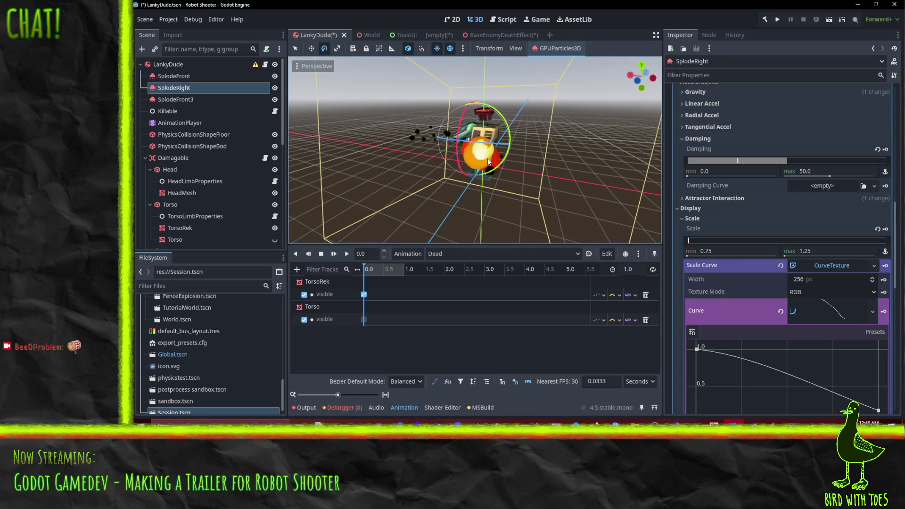
scroll(819, 270, down, 5)
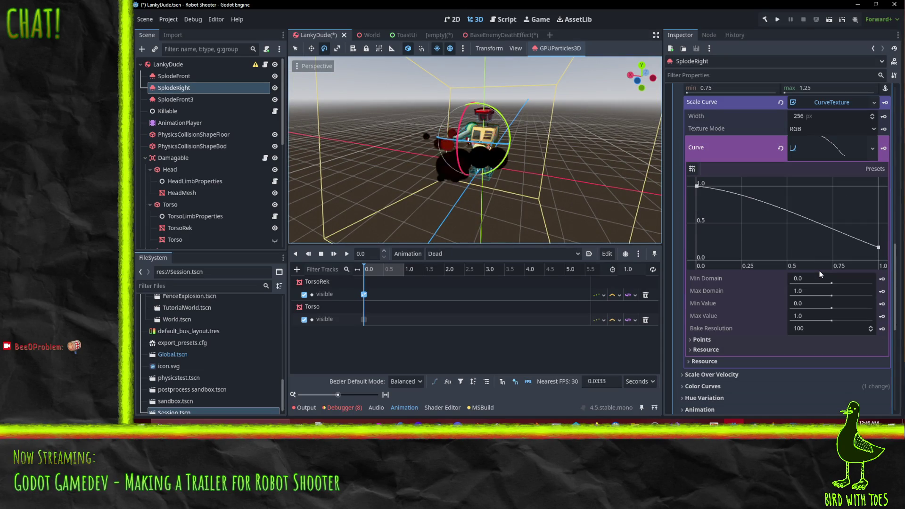
Step: Expand the Time settings and set the particle Lifetime to 0.5
scroll(819, 270, up, 10)
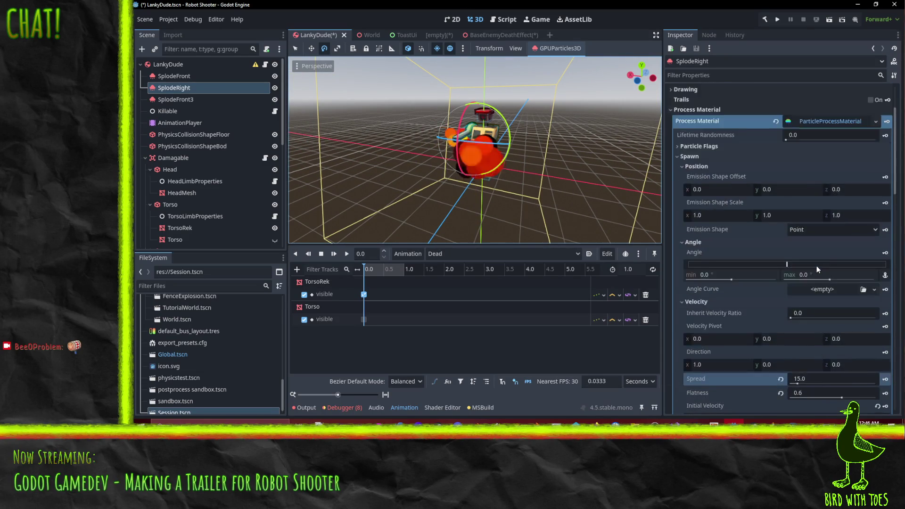
scroll(817, 265, up, 3)
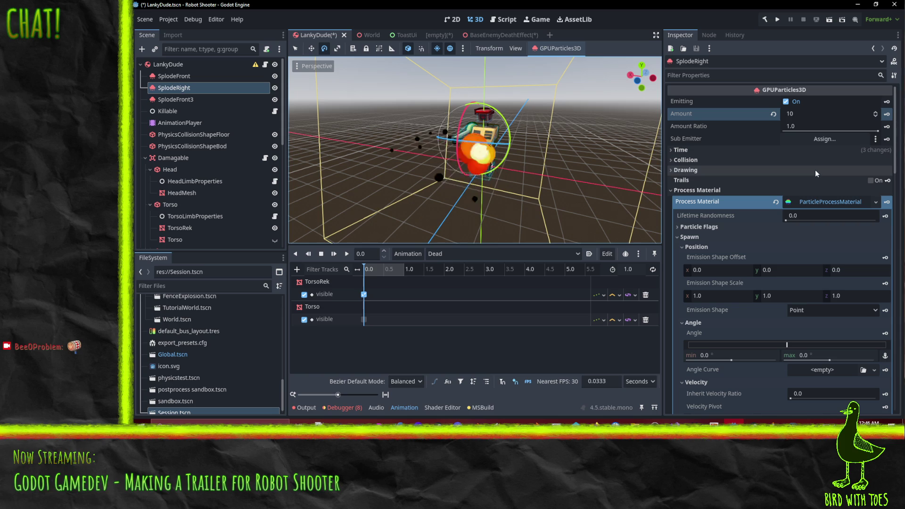
click(699, 152)
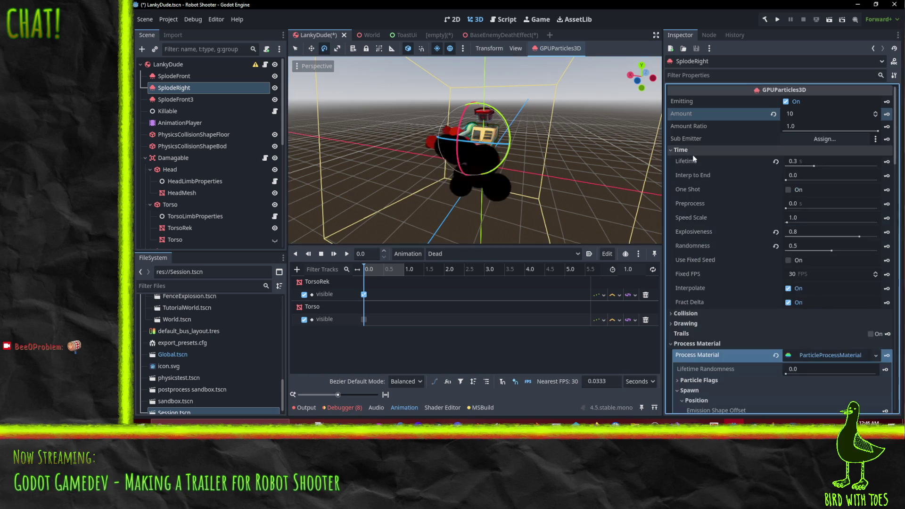
click(808, 162)
text(.)
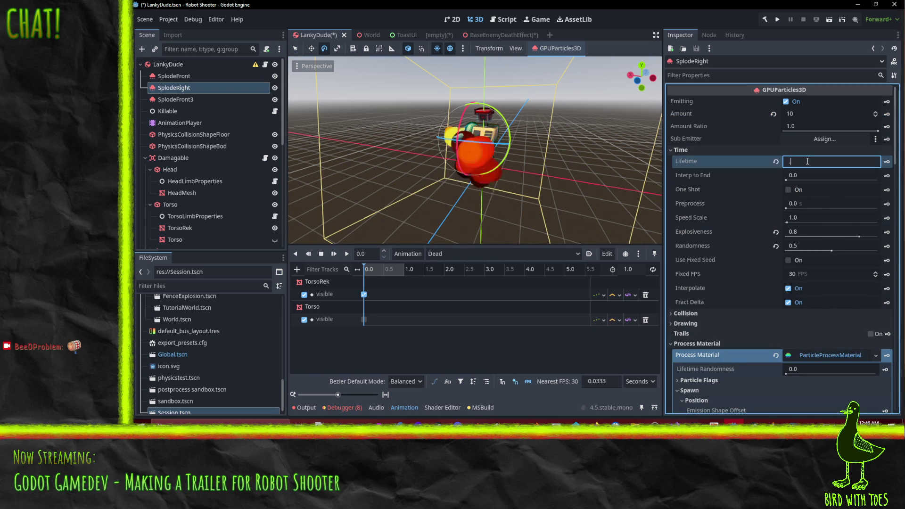
drag(573, 195, 550, 155)
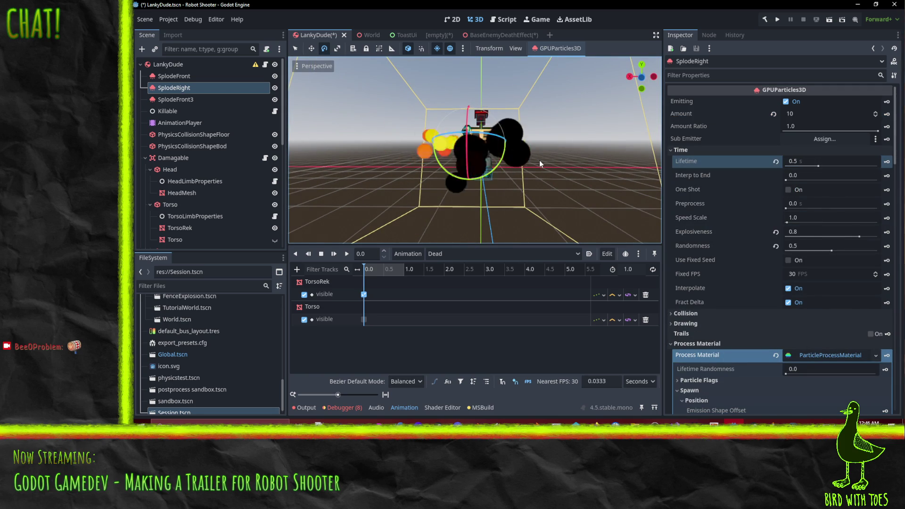
mouse_move(488, 197)
mouse_down()
mouse_move(459, 178)
mouse_move(505, 195)
mouse_up()
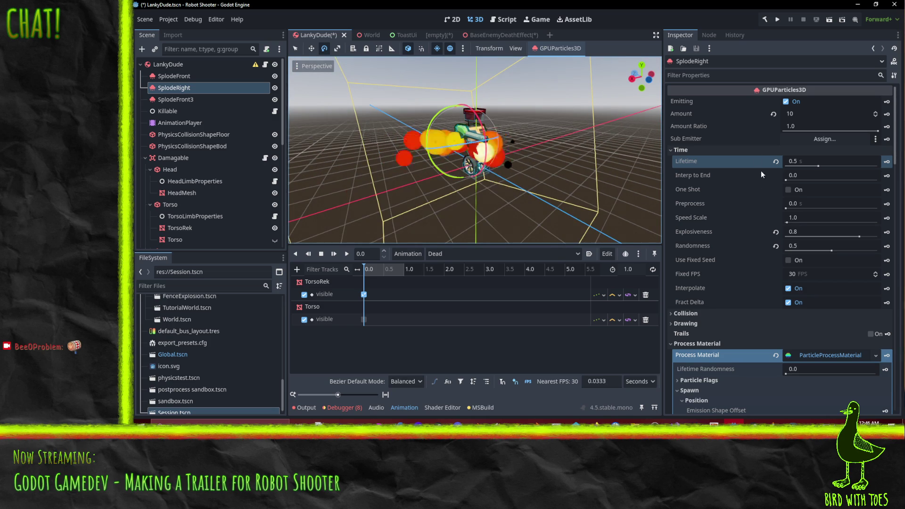
Step: Set Explosiveness to 0.5 and Randomness to 0.8
click(801, 232)
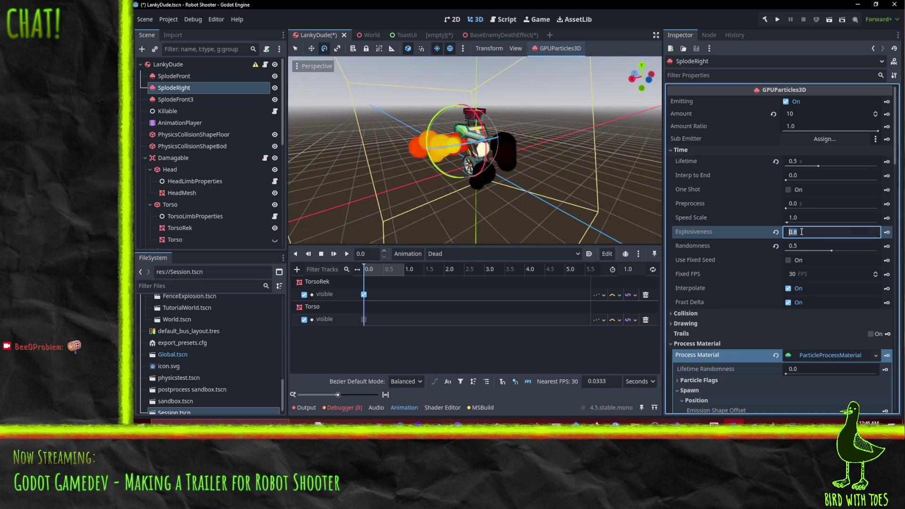
text(0.5)
key(Return)
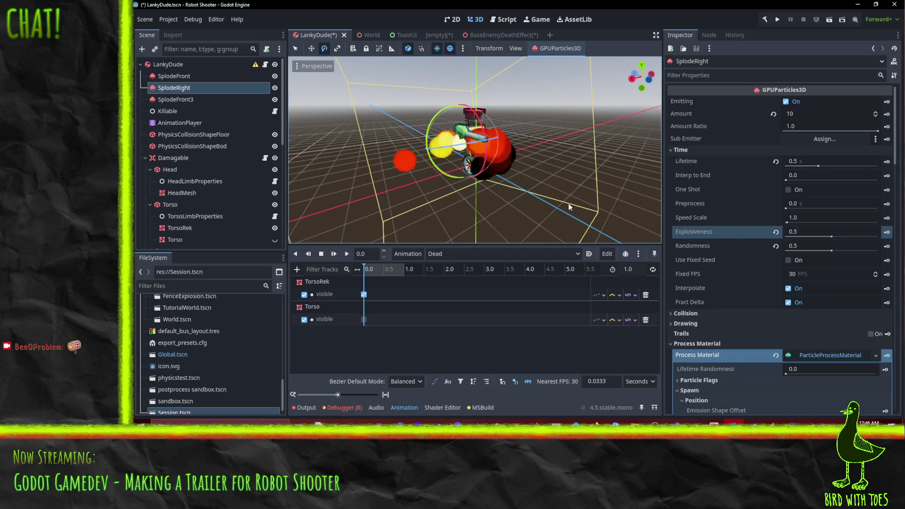
drag(584, 188, 529, 157)
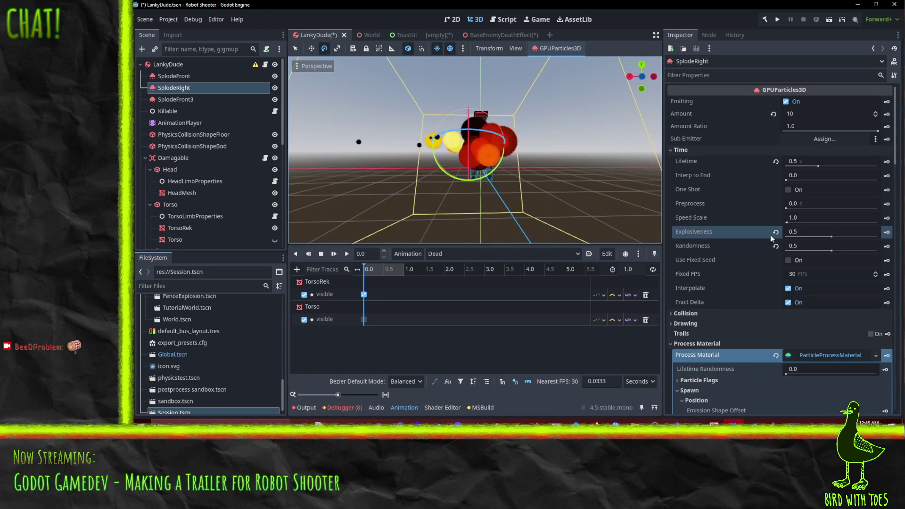
click(802, 245)
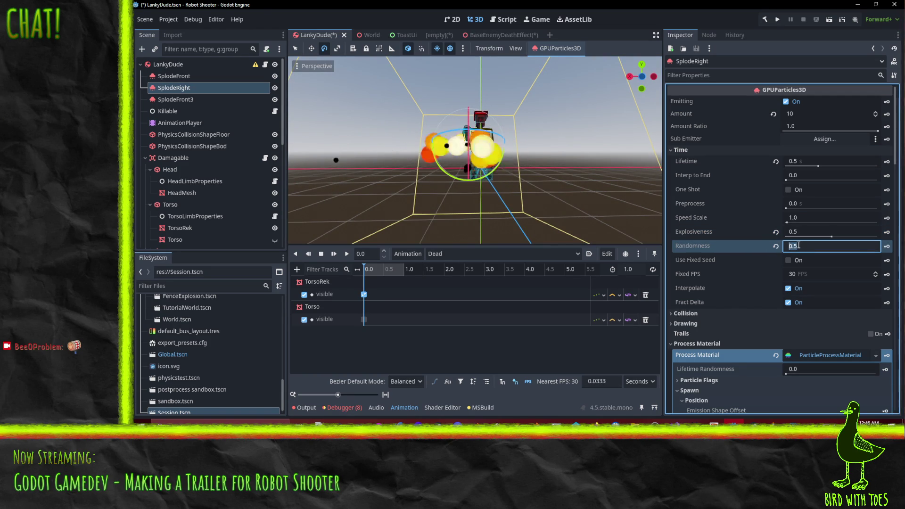
text(0.8)
key(Return)
drag(477, 174, 507, 168)
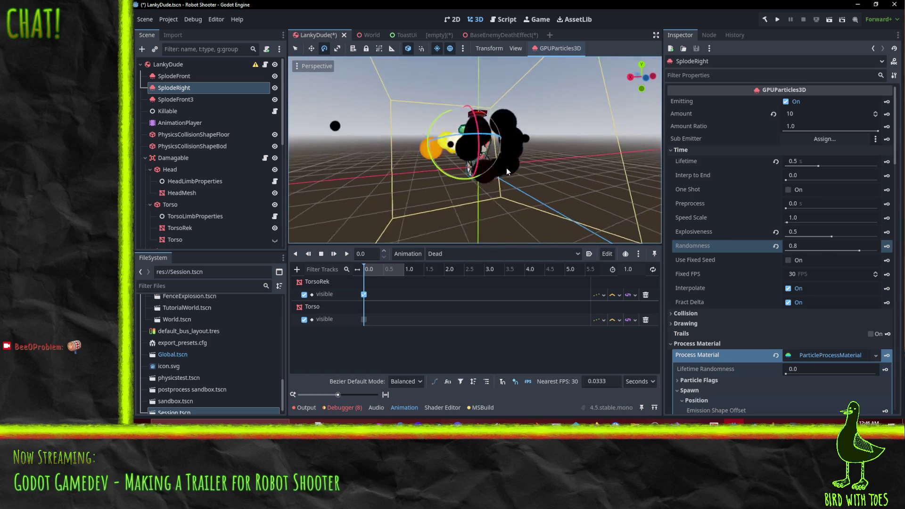
scroll(514, 171, down, 3)
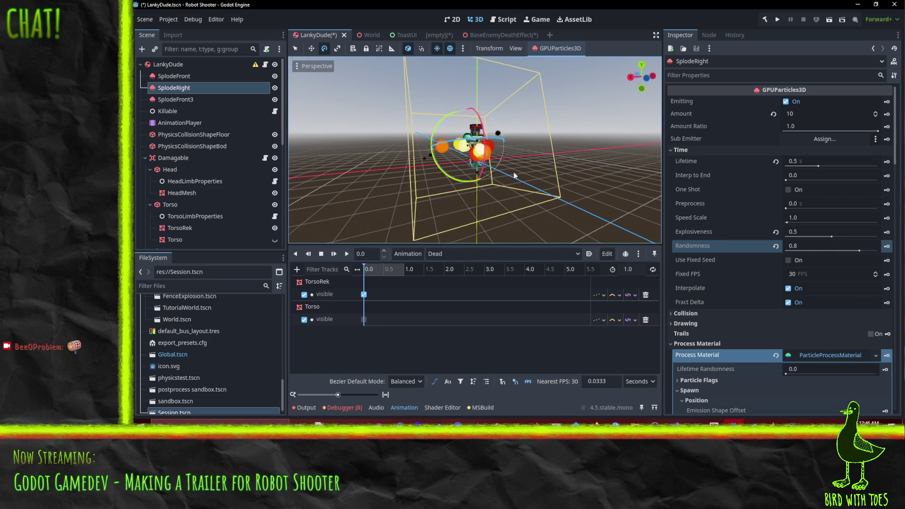
scroll(510, 172, up, 3)
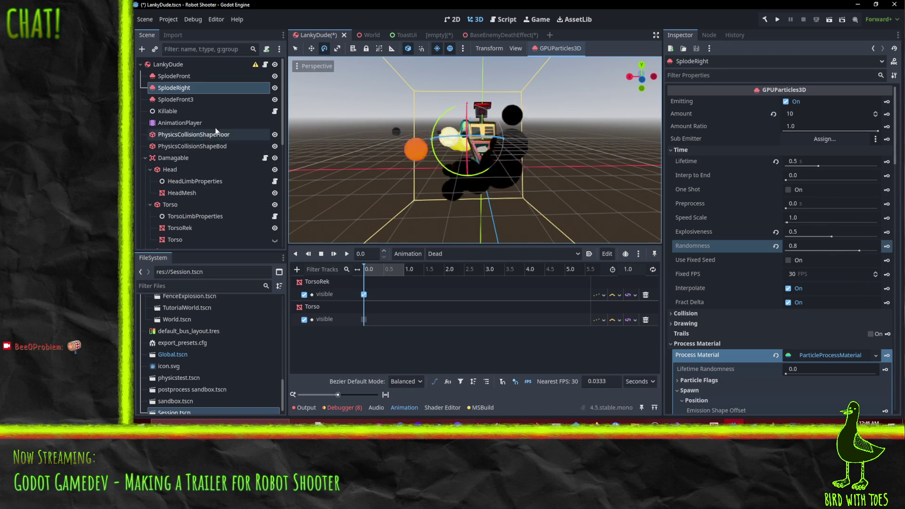
Step: Delete the SplodeFront3 emitter from the scene tree
click(194, 100)
key(Delete)
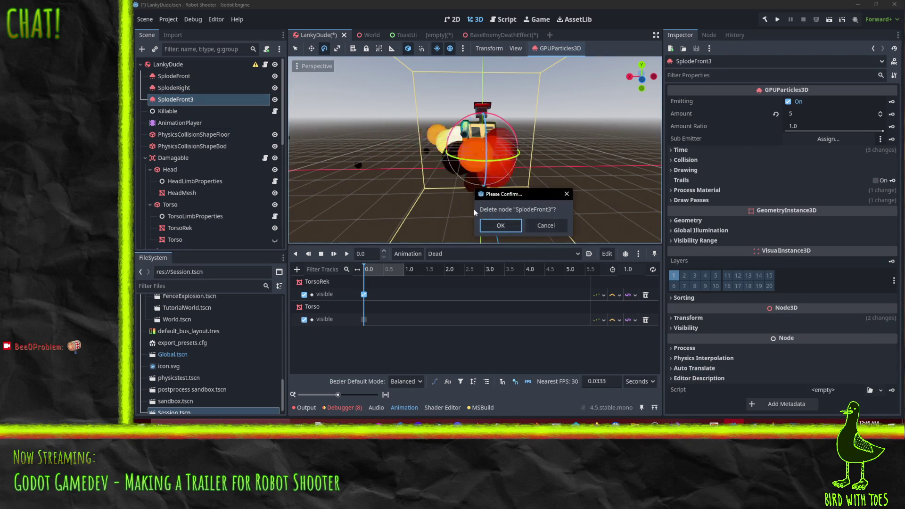
click(500, 224)
Step: Duplicate SplodeRight, rotate the copy 120°, and shift it -1 along X
click(178, 89)
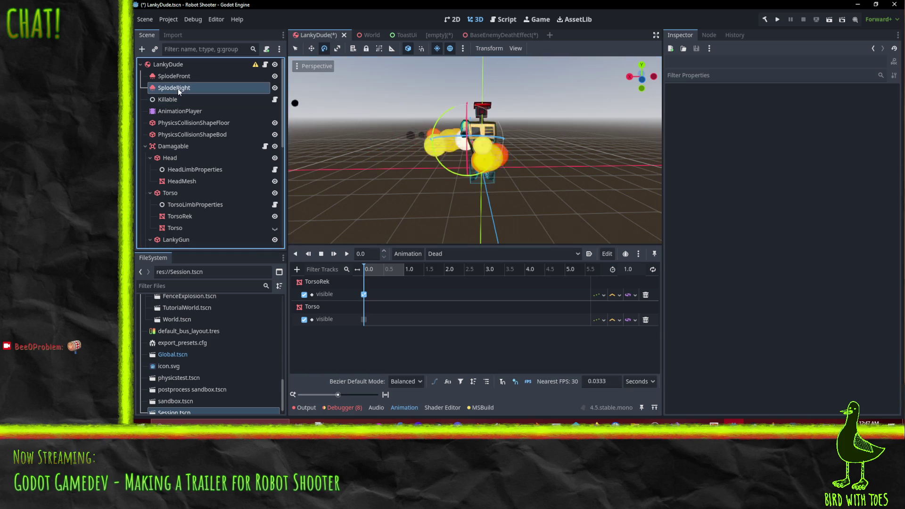
right_click(177, 88)
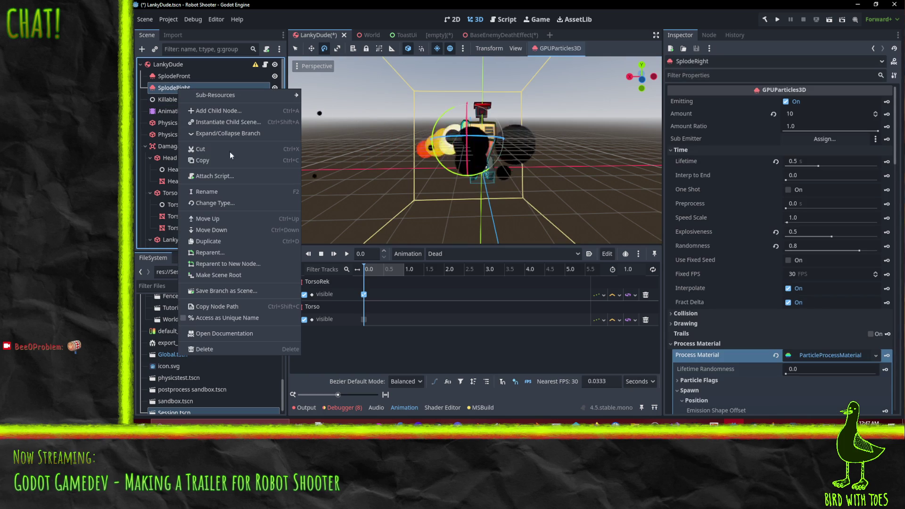
click(248, 240)
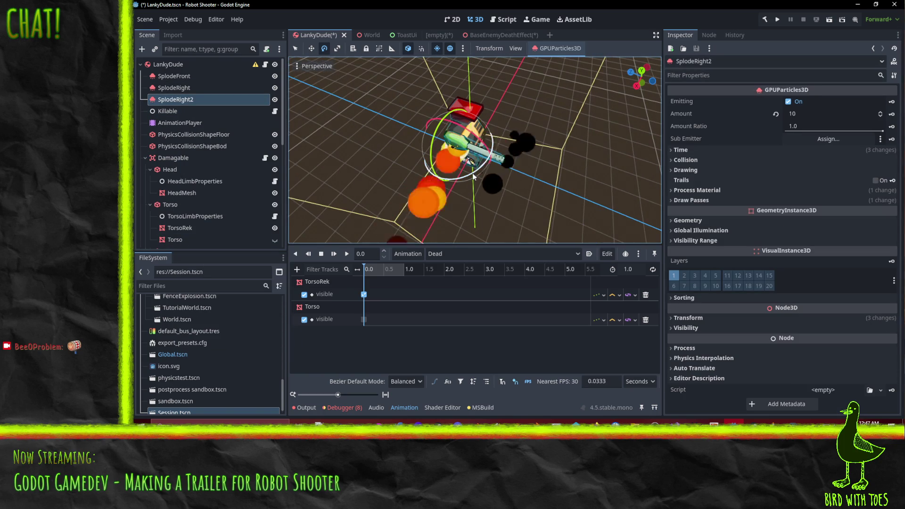
mouse_move(472, 118)
mouse_down()
mouse_move(450, 113)
mouse_move(409, 160)
mouse_move(387, 149)
mouse_move(407, 106)
mouse_move(430, 105)
mouse_move(386, 62)
mouse_up()
click(312, 48)
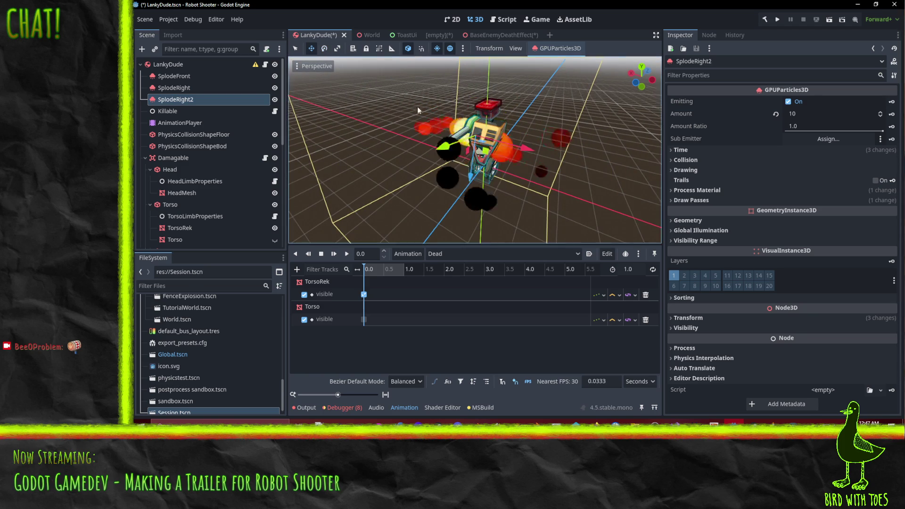
scroll(516, 146, up, 3)
mouse_move(465, 135)
mouse_down()
mouse_move(596, 145)
mouse_move(498, 196)
mouse_move(301, 122)
mouse_up()
scroll(212, 141, down, 3)
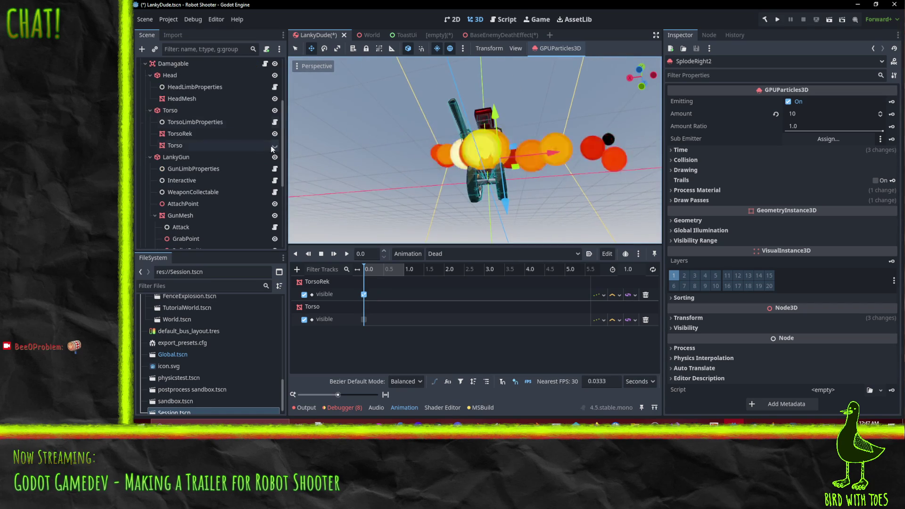
scroll(424, 165, down, 3)
mouse_move(425, 142)
mouse_down()
mouse_move(458, 189)
mouse_move(470, 162)
mouse_move(490, 176)
mouse_move(476, 181)
mouse_up()
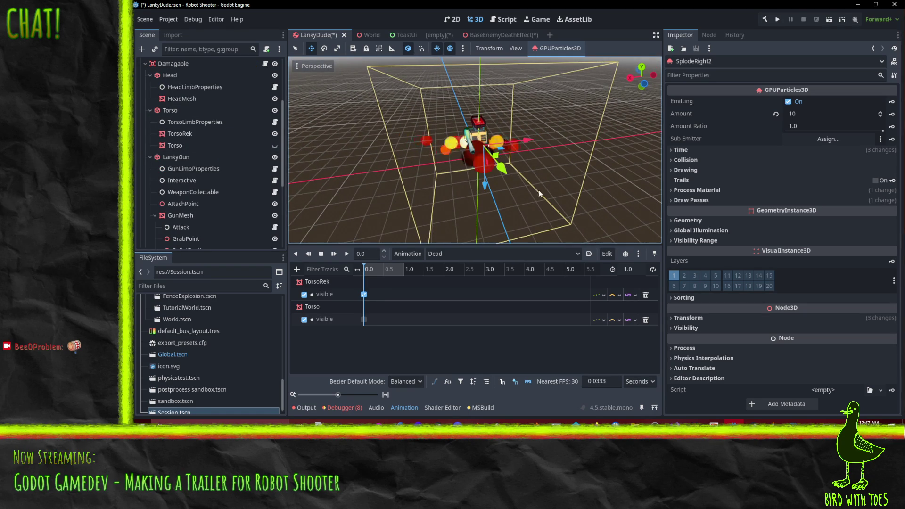
drag(546, 126, 321, 121)
scroll(147, 113, up, 5)
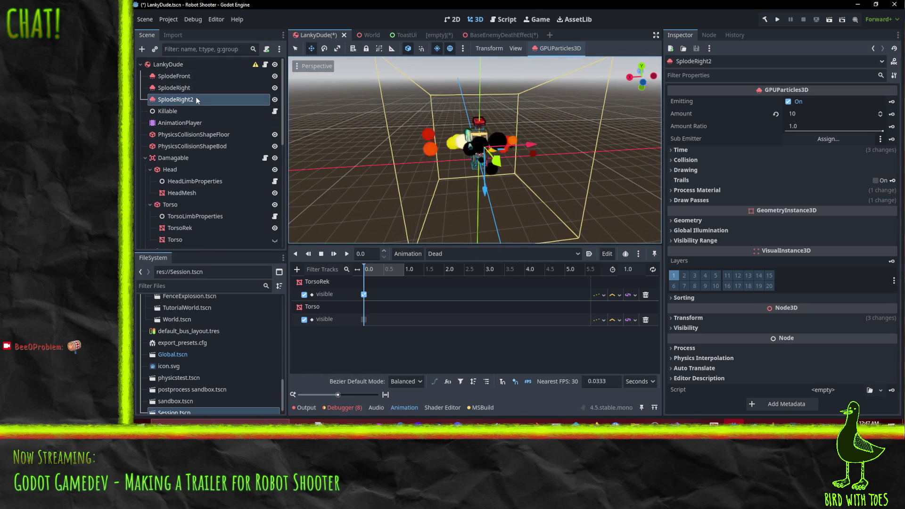
Step: Rename the copy SplodeRight2 to SplodeLeft and save the LankyDude scene
double_click(196, 98)
key(BackSpace)
key(BackSpace)
key(BackSpace)
text(Le)
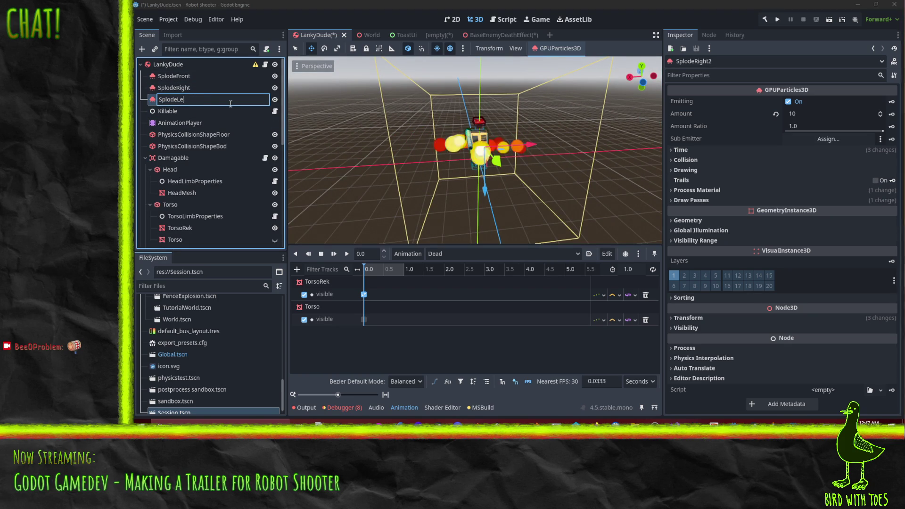
text(ft)
key(Return)
key(ctrl+s)
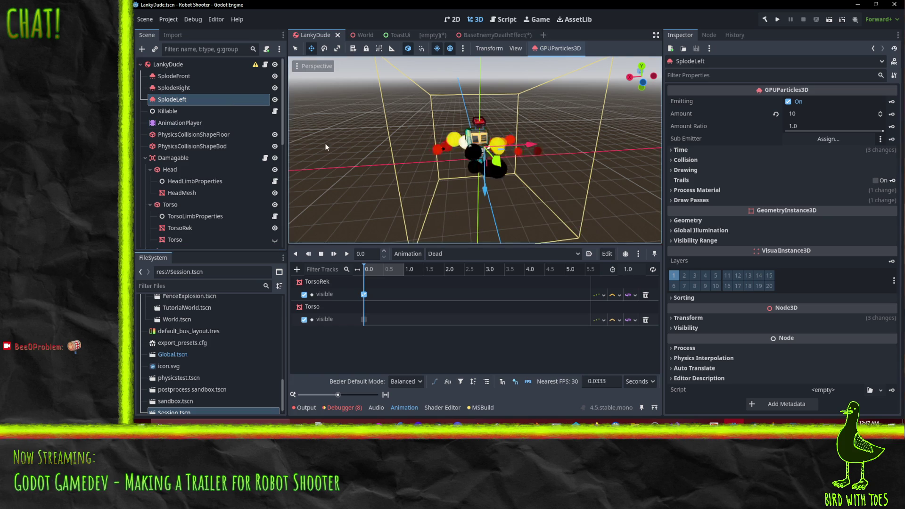
Step: Inspect the SplodeFront emitter around the robot, then switch to the empty scene tab
mouse_move(358, 155)
mouse_down()
mouse_move(542, 166)
mouse_move(600, 142)
mouse_move(582, 132)
mouse_move(304, 148)
mouse_up()
click(184, 76)
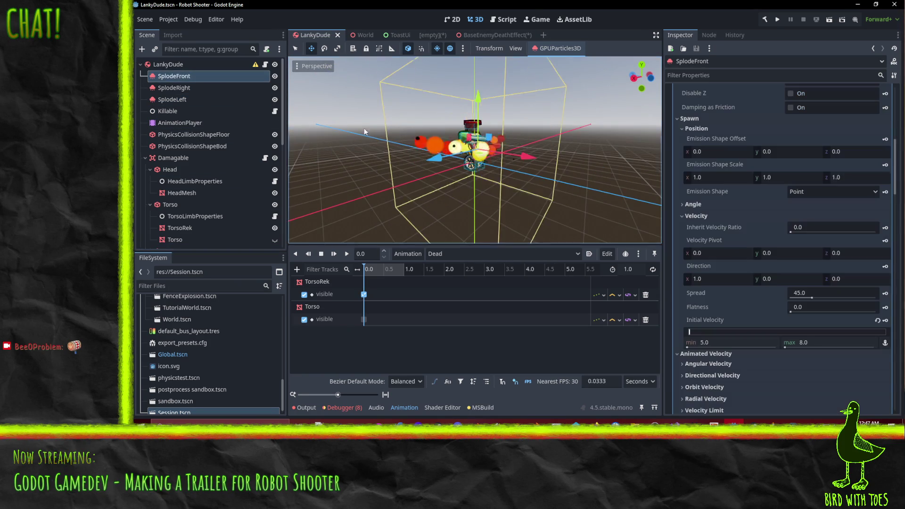
mouse_move(365, 132)
mouse_down()
mouse_move(583, 185)
mouse_move(461, 183)
mouse_move(504, 161)
mouse_move(481, 151)
mouse_up()
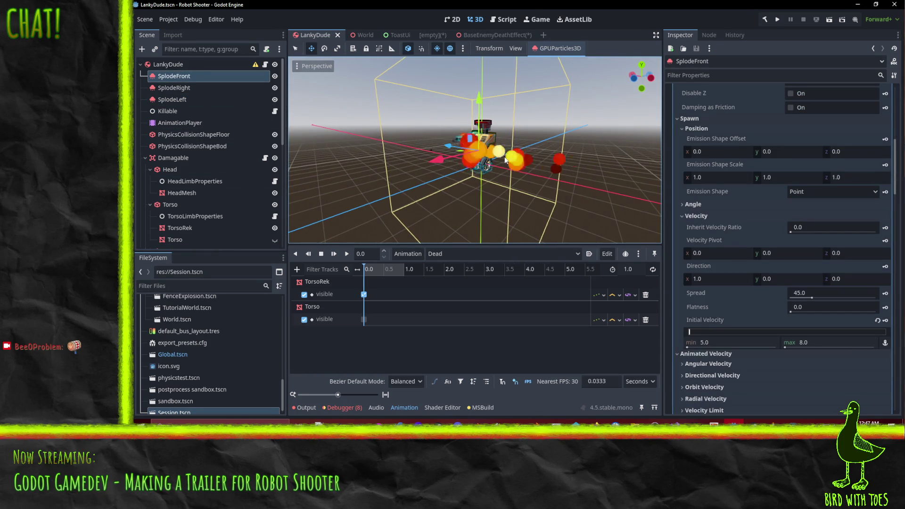
click(424, 36)
Step: Close the [empty] and ToastUi tabs and view the LankyDude emitters bursting around the robot
click(444, 36)
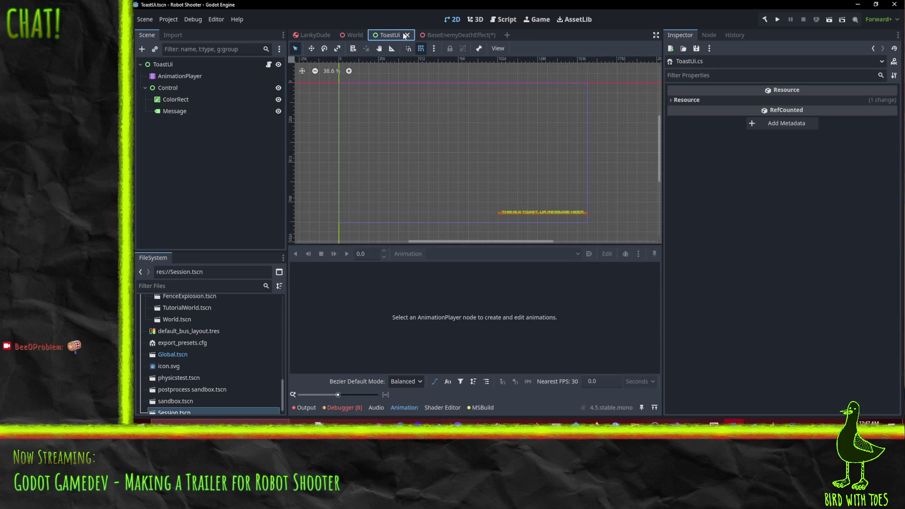
click(408, 36)
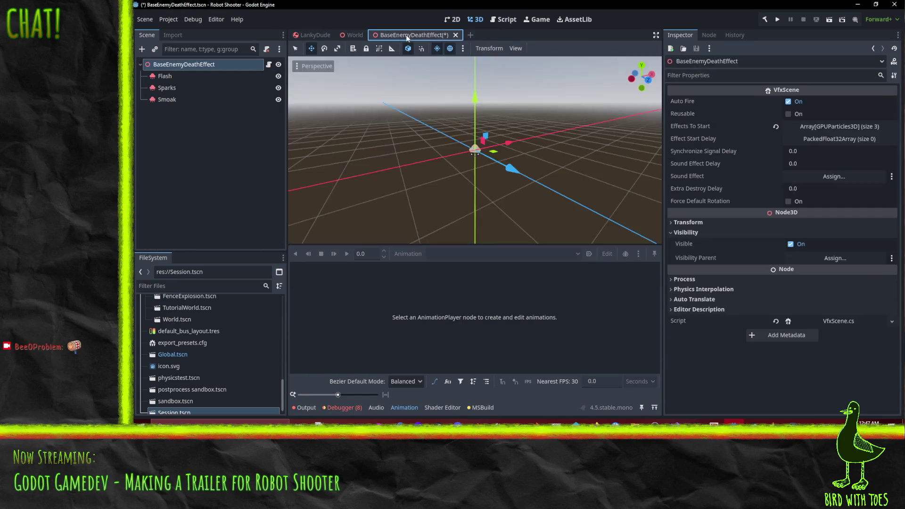
click(319, 34)
drag(320, 151, 437, 165)
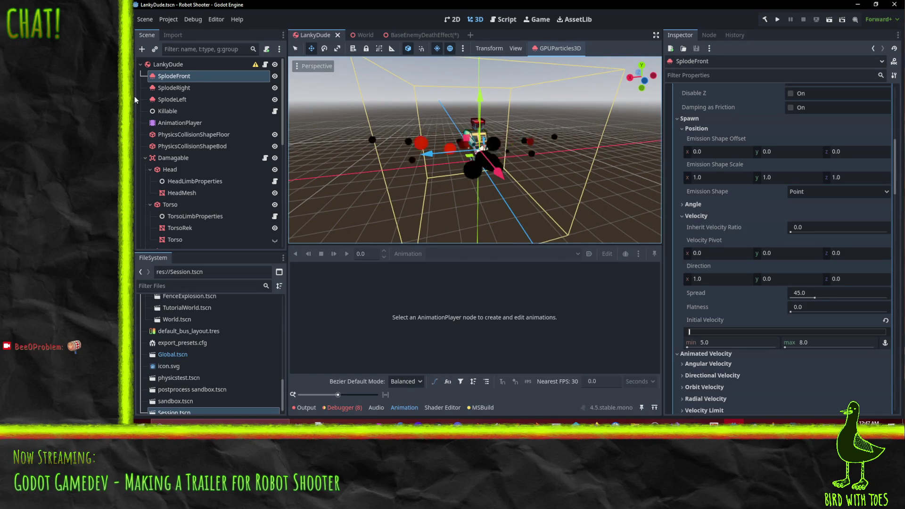
Step: Add a GPUParticles3D child under LankyDude, move it to the top, and name it HeadSparks
right_click(174, 76)
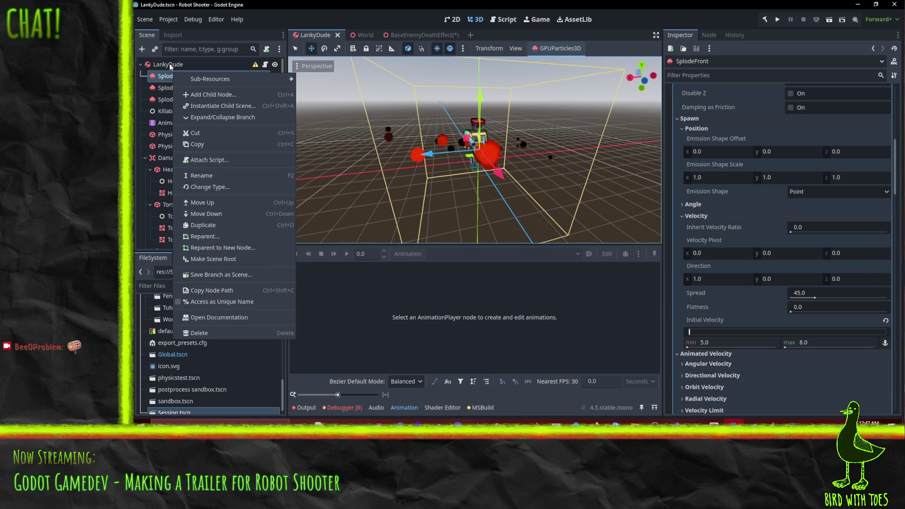
click(169, 63)
key(ctrl+a)
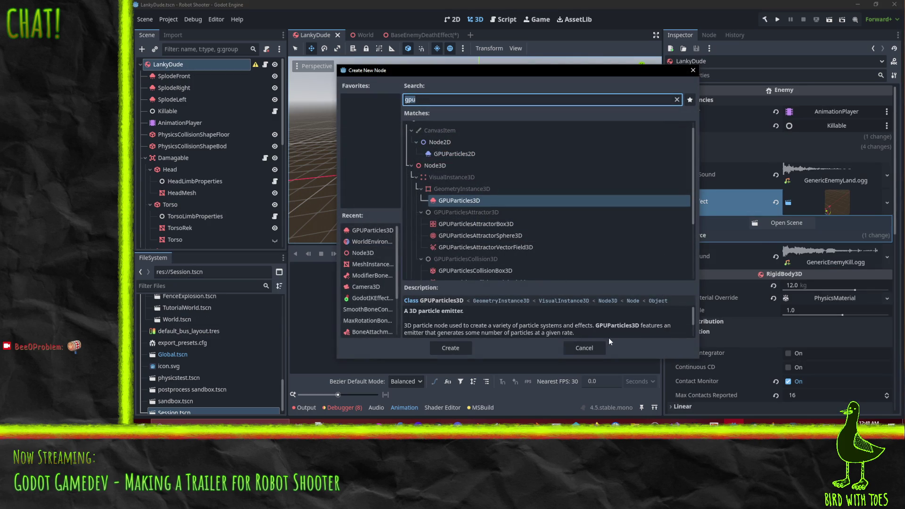
click(464, 355)
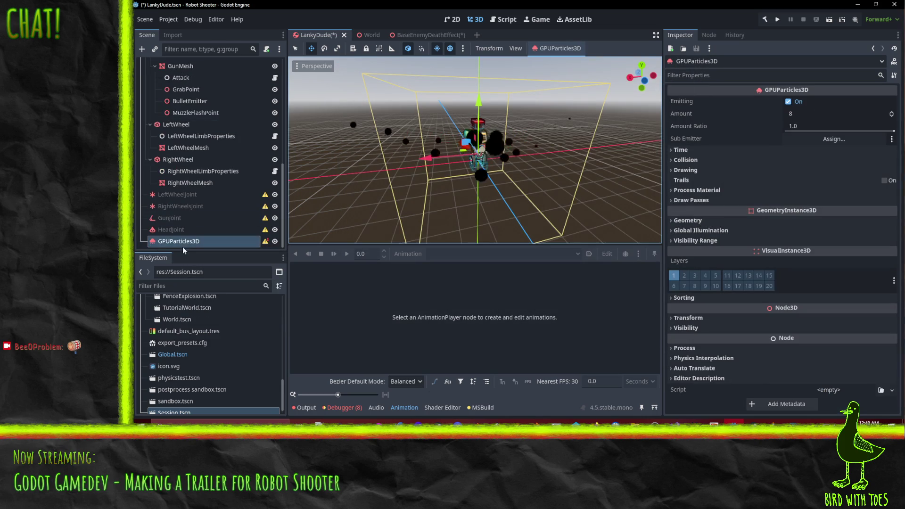
mouse_move(184, 245)
mouse_down()
mouse_move(174, 112)
mouse_move(191, 97)
mouse_move(183, 77)
mouse_up()
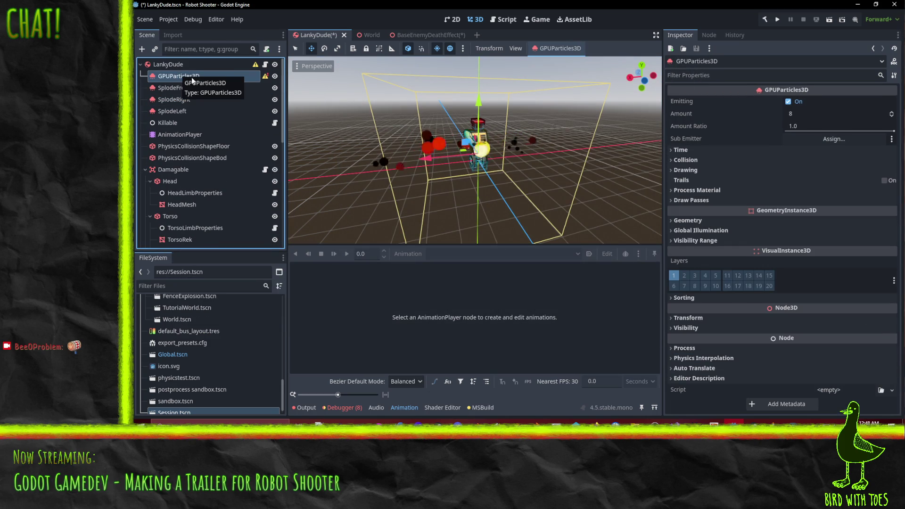
double_click(192, 77)
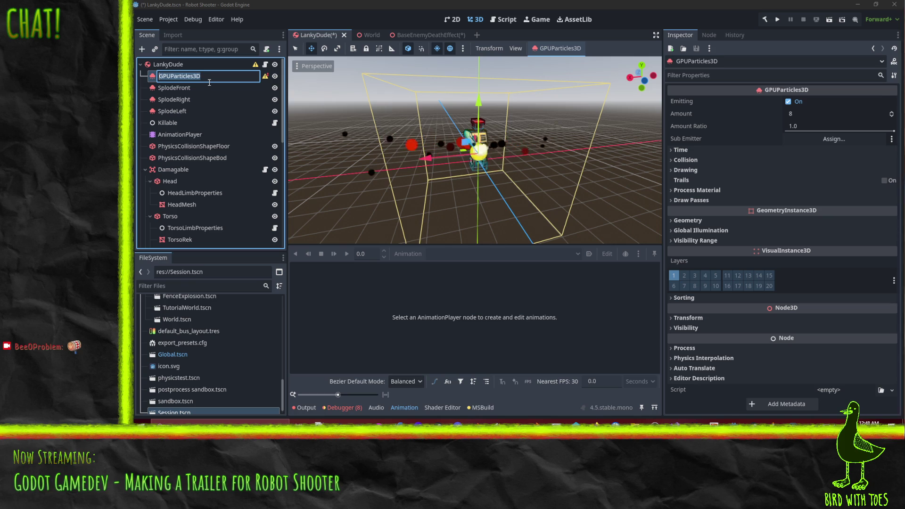
text(Sparks)
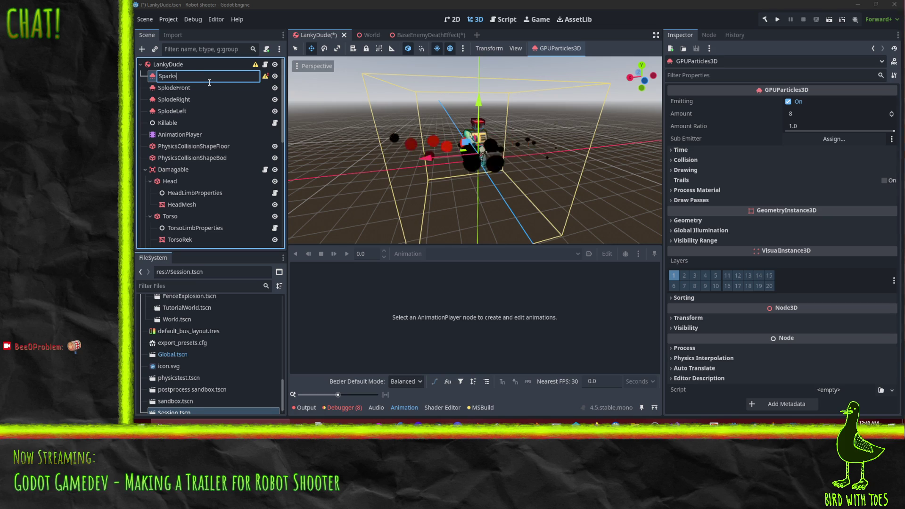
text(Head)
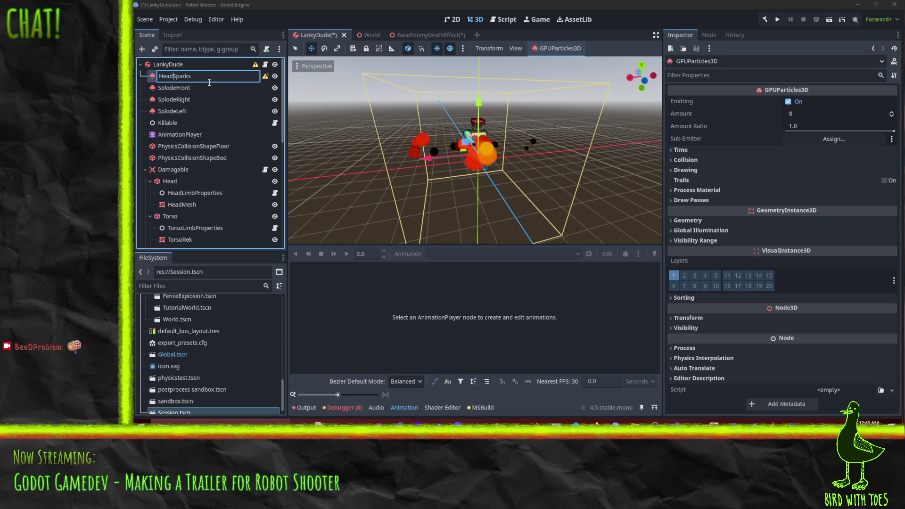
key(Return)
Step: Raise HeadSparks 1.5 units along Y and push it 0.4 along Z
scroll(524, 145, up, 8)
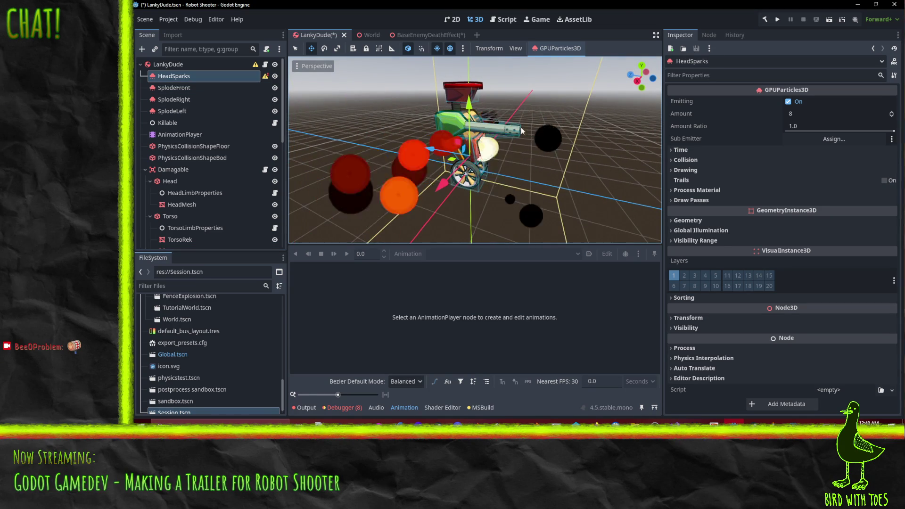
drag(522, 127, 537, 168)
drag(478, 126, 482, 76)
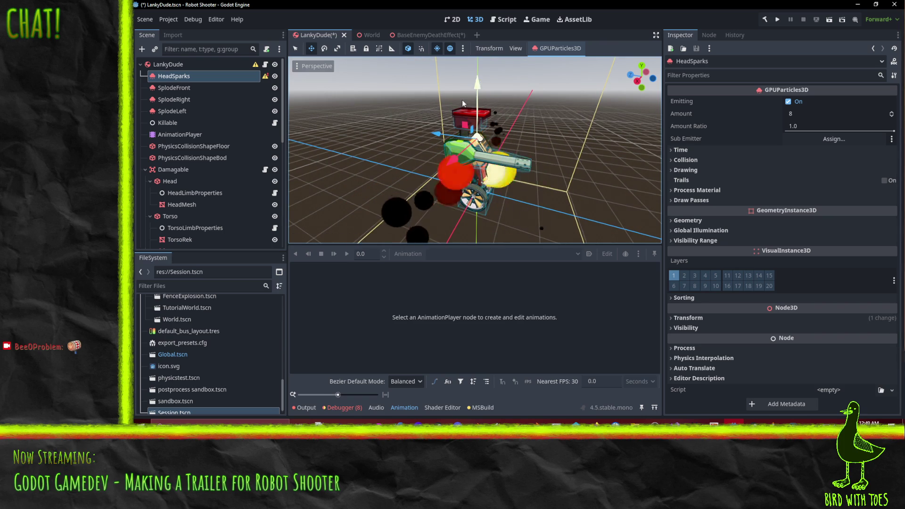
drag(441, 132, 430, 134)
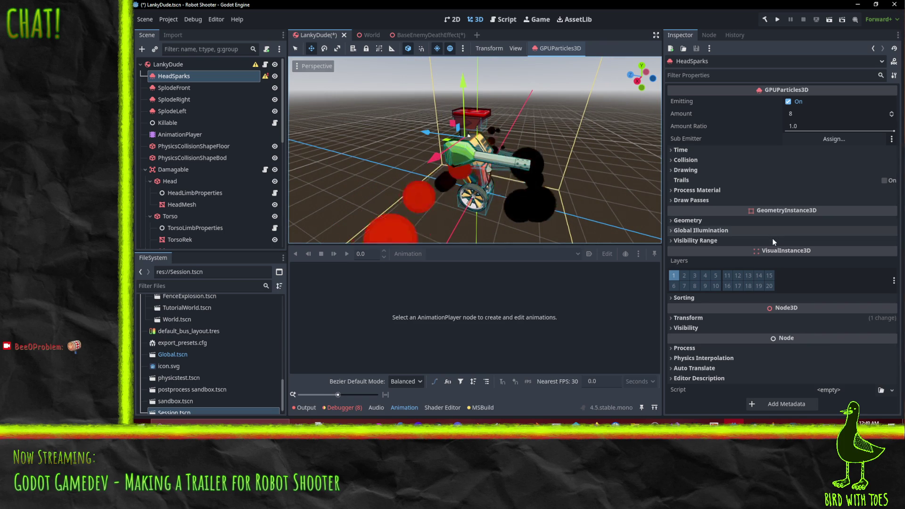
Step: Give HeadSparks' first draw pass a new QuadMesh
click(686, 170)
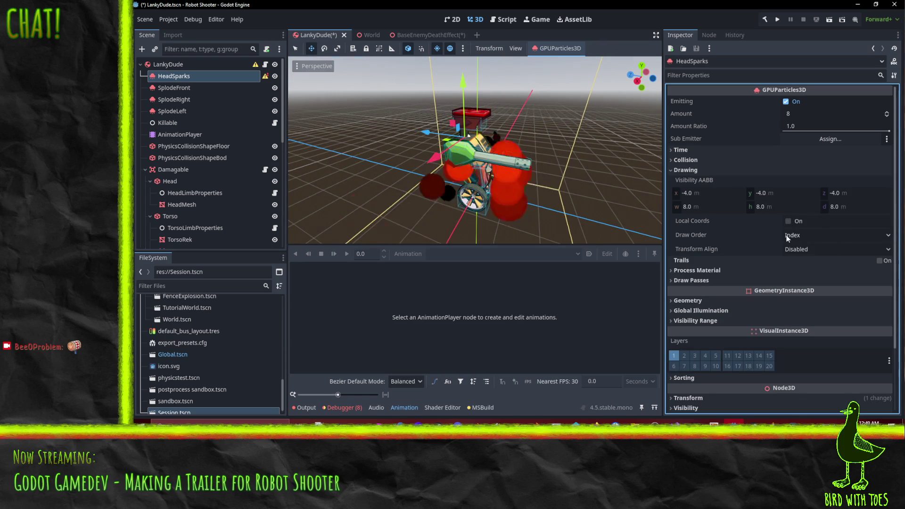
click(722, 271)
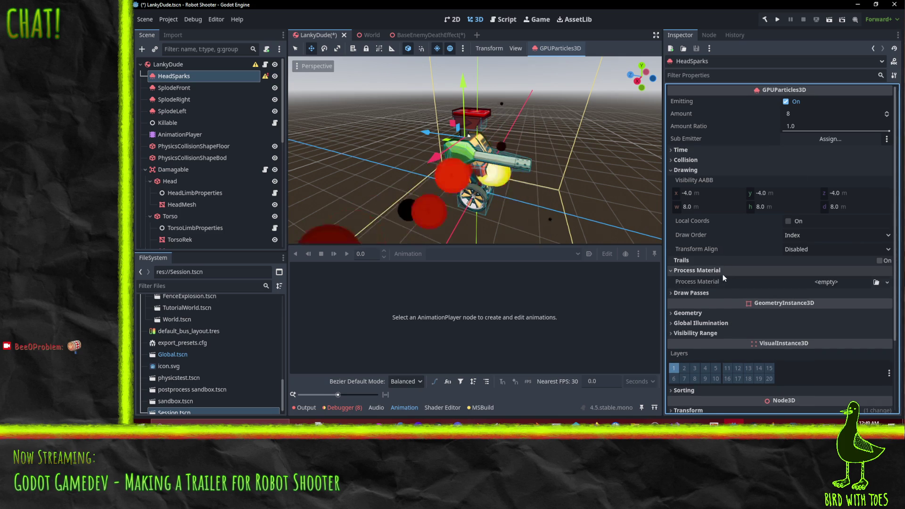
click(721, 290)
scroll(871, 264, down, 3)
click(887, 238)
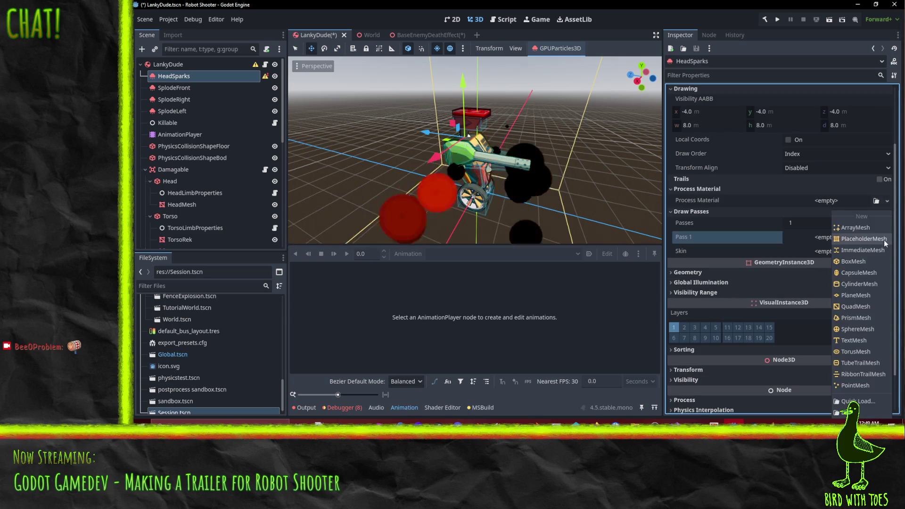
click(858, 305)
Step: Search existing materials for 'spar' for the quad, then cancel without picking one
scroll(854, 276, down, 3)
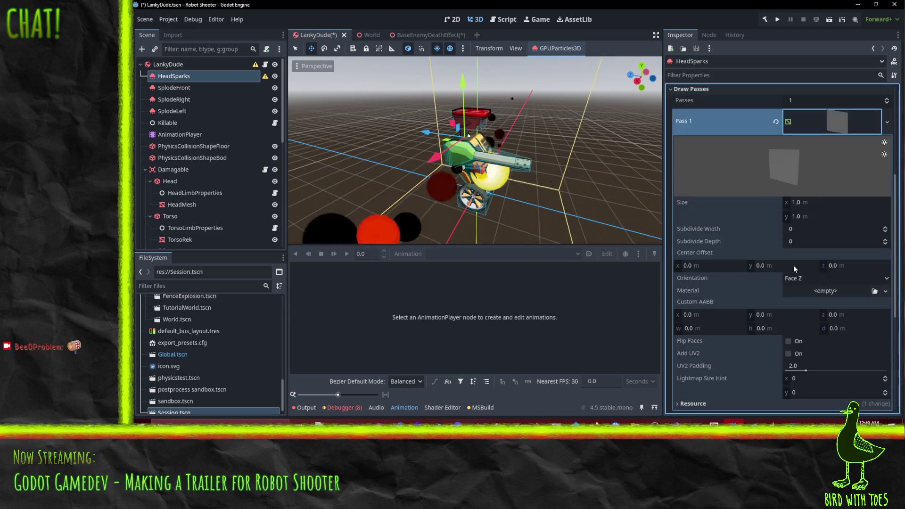
click(886, 291)
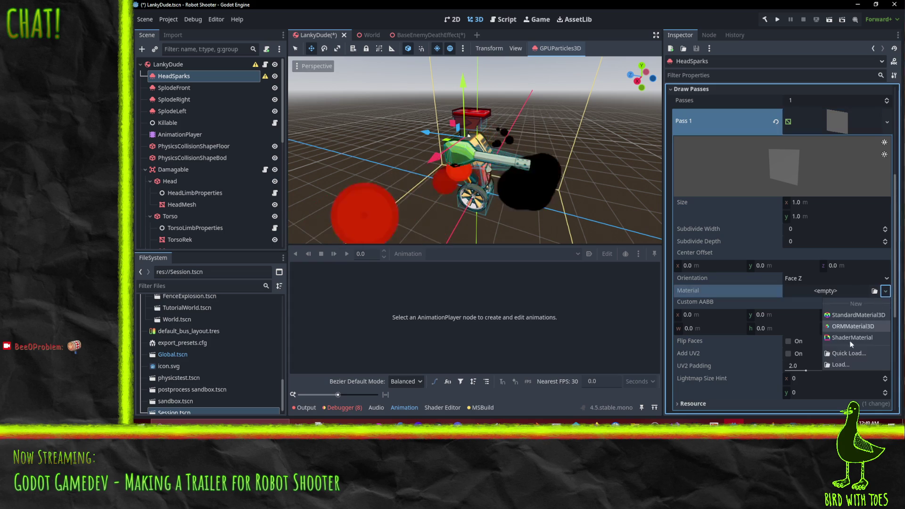
click(850, 356)
text(spark)
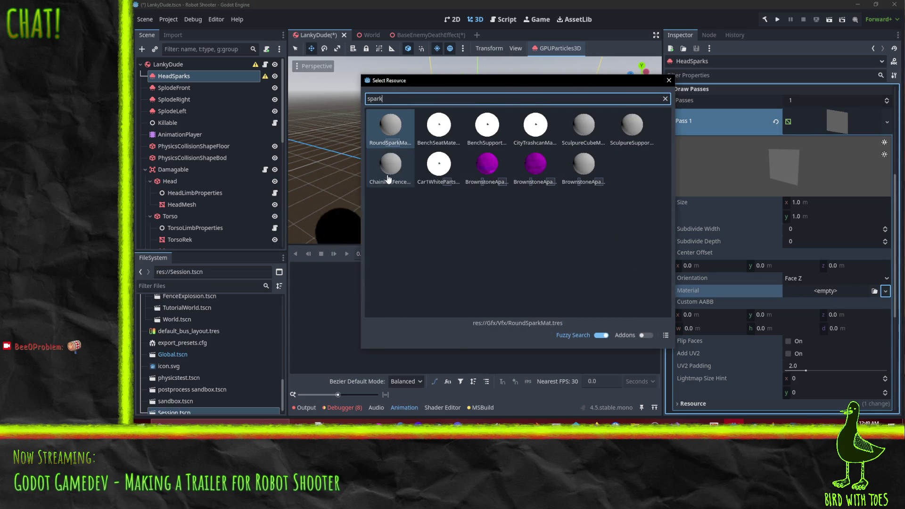
text(s)
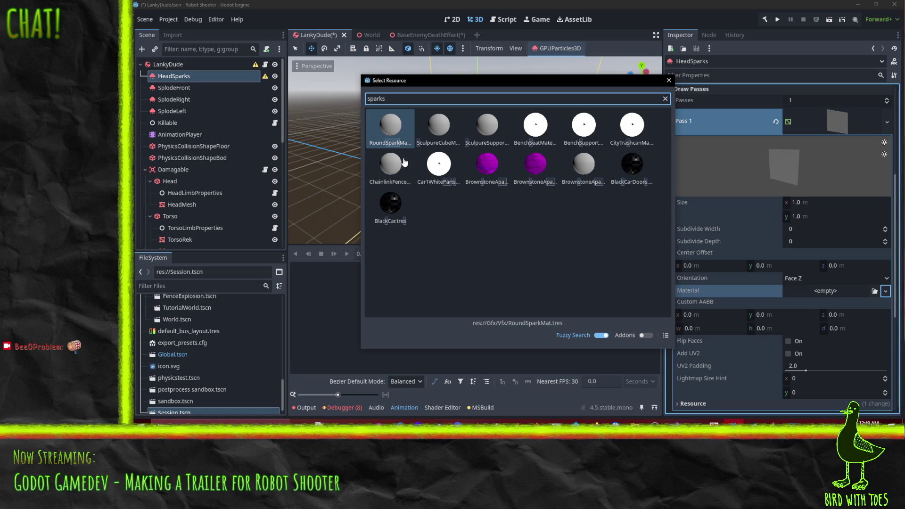
key(BackSpace)
key(BackSpace)
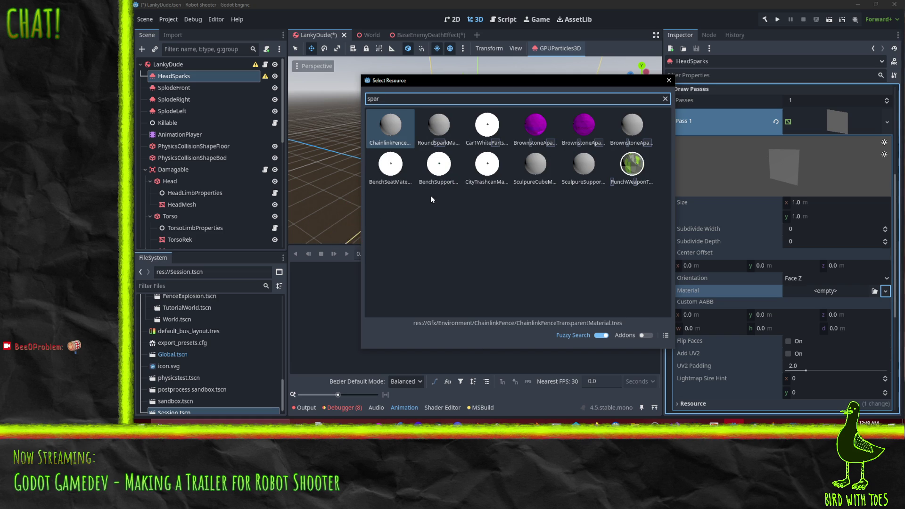
key(Escape)
Step: Browse res:// > Gfx > Vfx in the FileSystem, e.g. LightningSpark.tscn and RoundSparkMat.tres
scroll(177, 358, up, 3)
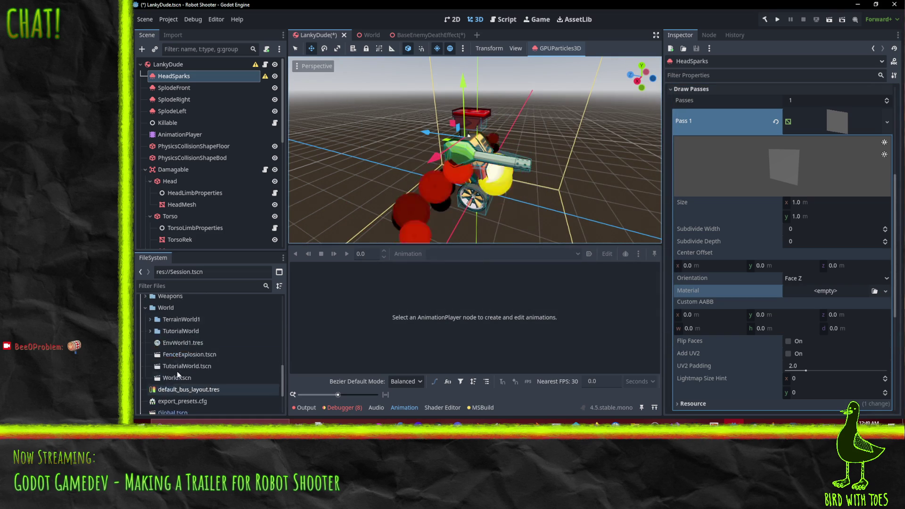
scroll(179, 368, up, 5)
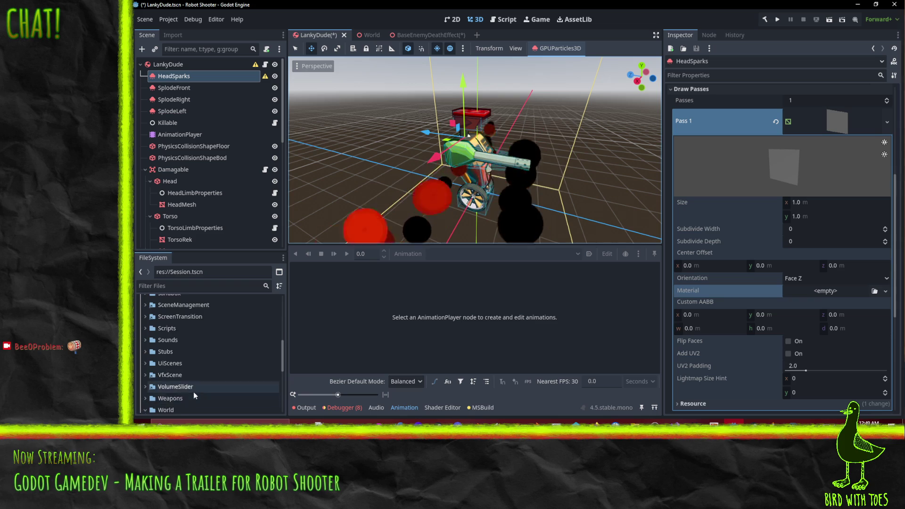
scroll(194, 392, up, 5)
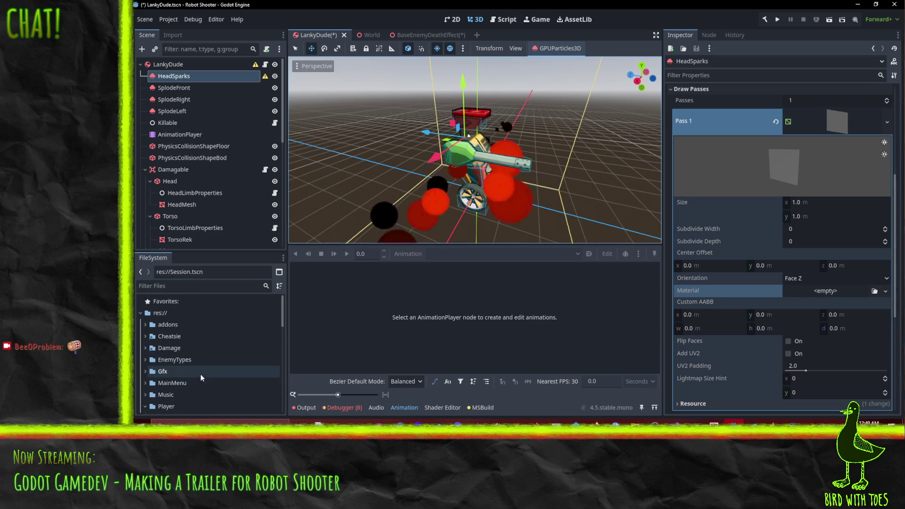
scroll(171, 350, down, 1)
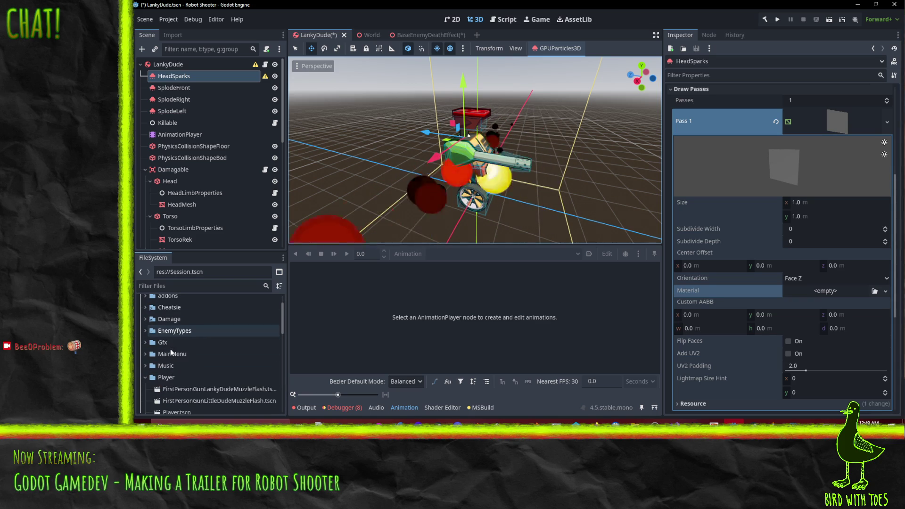
click(145, 342)
scroll(145, 344, down, 2)
click(150, 322)
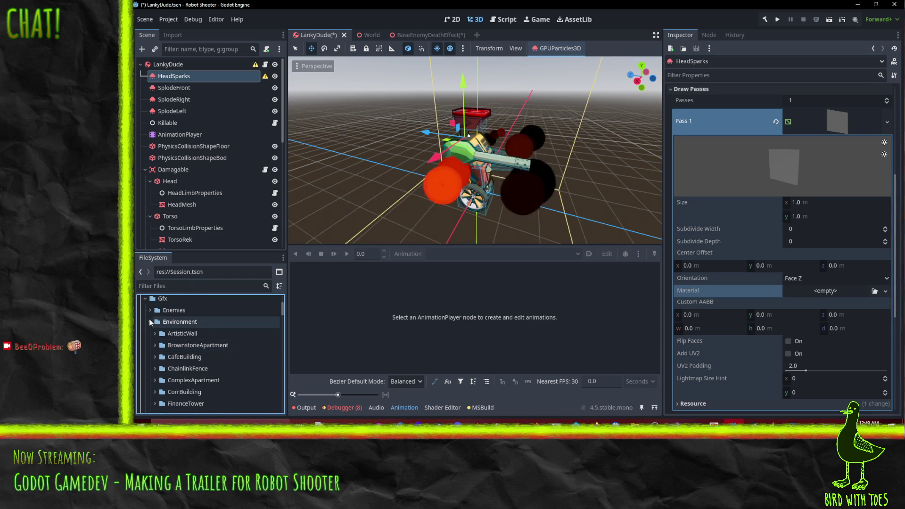
click(150, 322)
click(150, 367)
scroll(148, 370, down, 3)
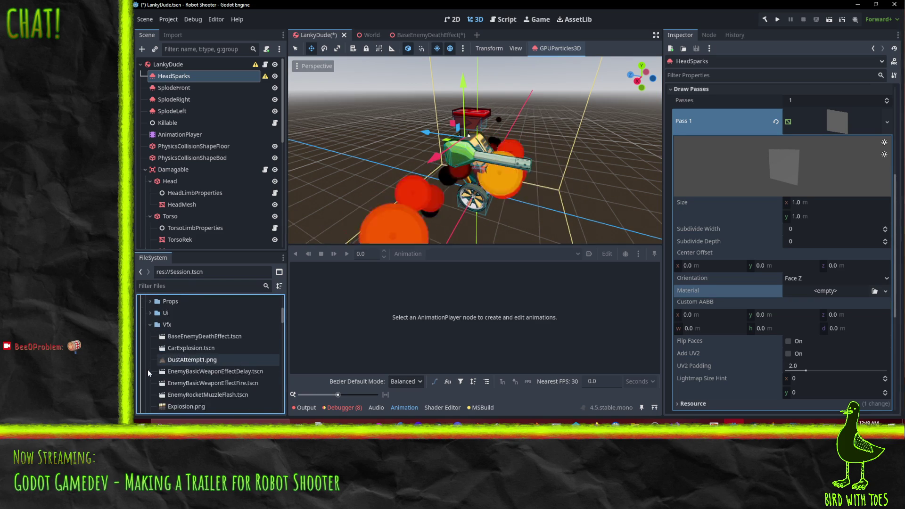
scroll(148, 369, down, 4)
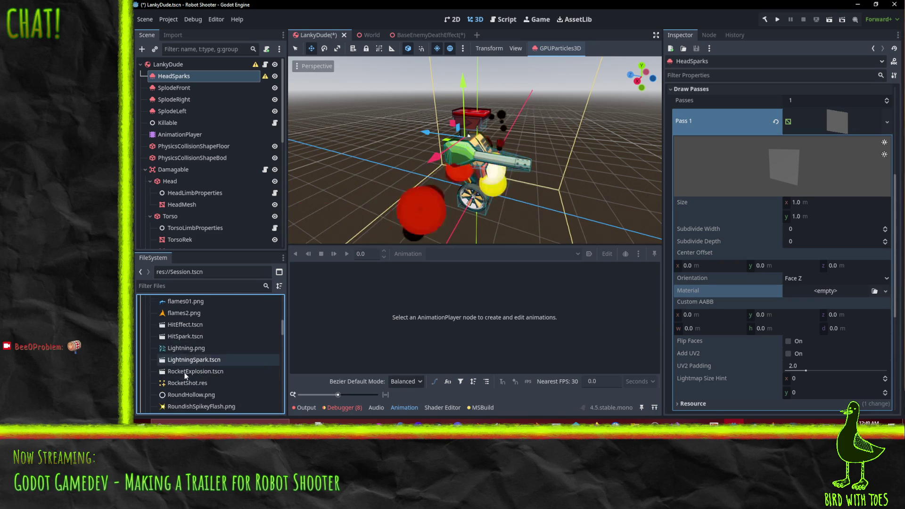
scroll(185, 372, down, 3)
scroll(185, 376, down, 1)
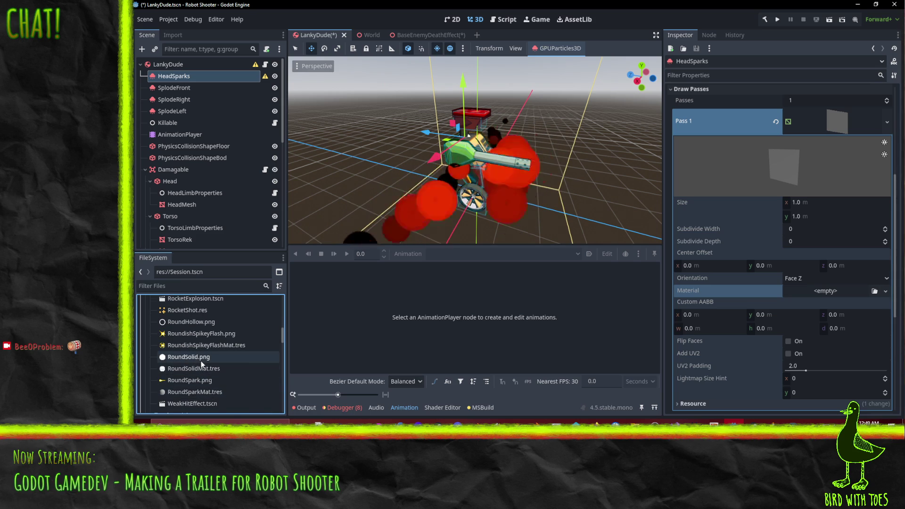
scroll(201, 360, up, 2)
scroll(191, 328, up, 1)
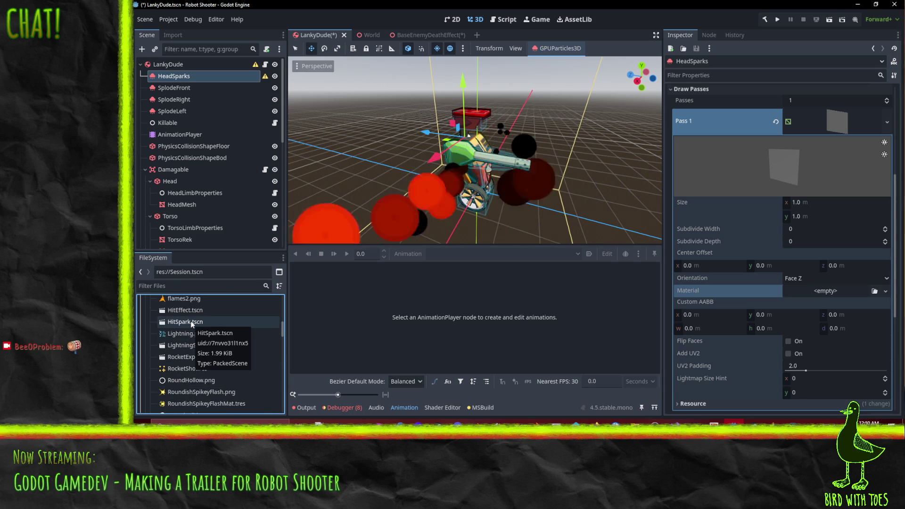
scroll(192, 324, up, 3)
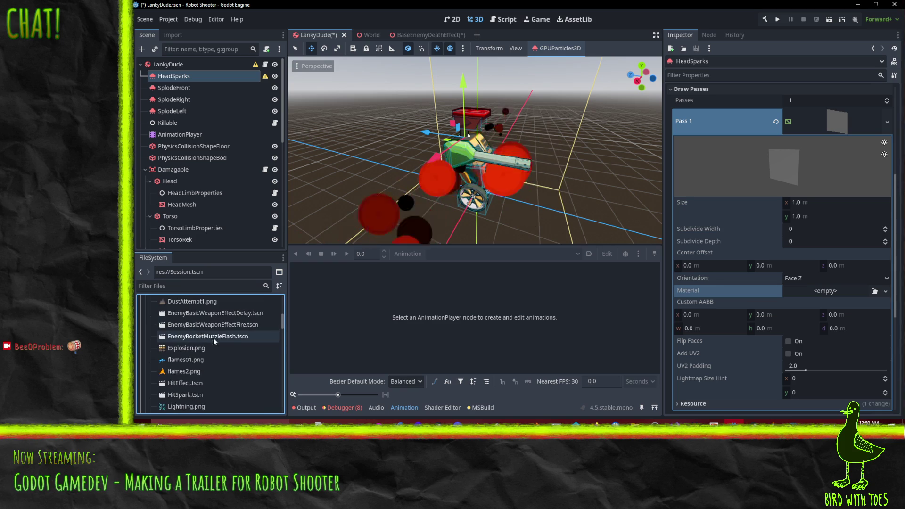
scroll(214, 338, up, 3)
scroll(214, 338, down, 6)
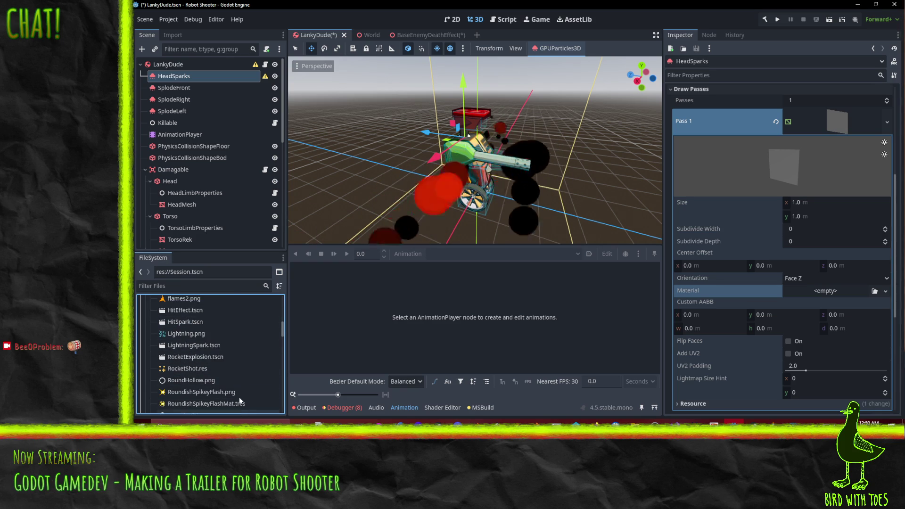
Step: Open LightningSpark.tscn and inspect its GPUParticles3D Pass 1 mesh
double_click(210, 347)
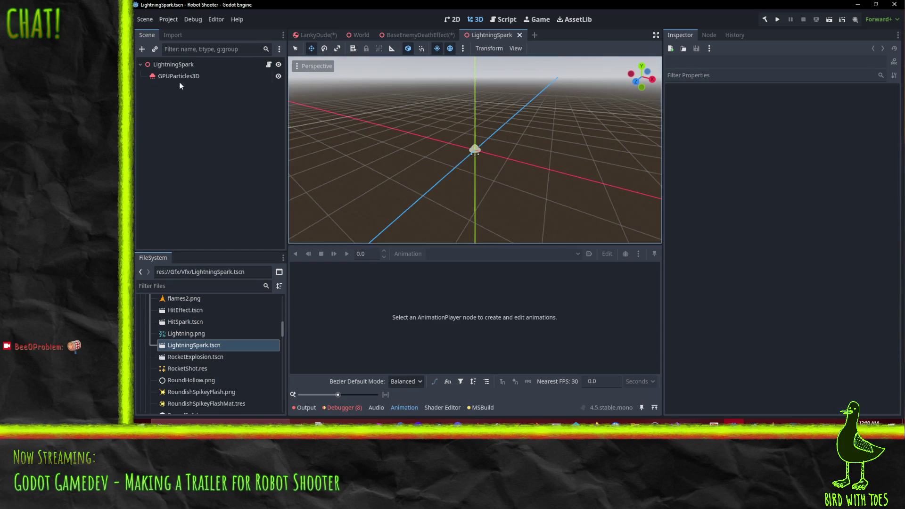
click(175, 77)
drag(490, 116, 377, 116)
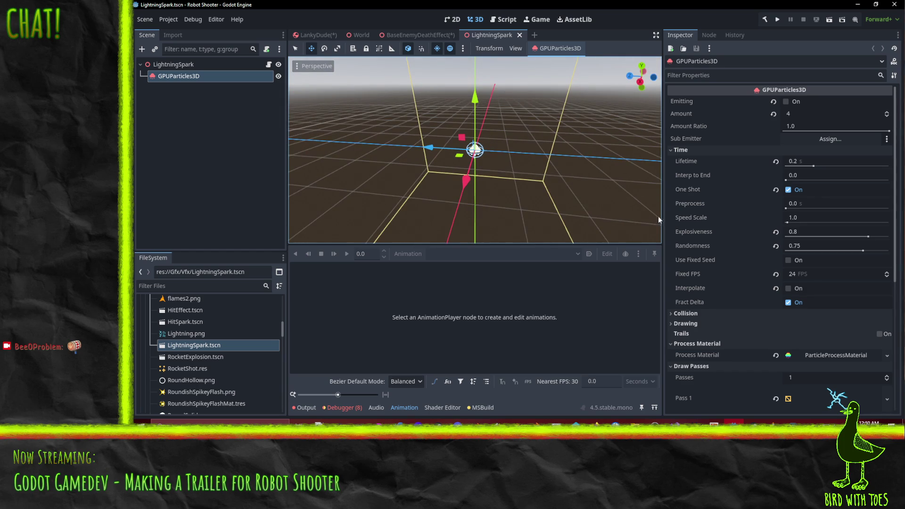
scroll(765, 289, down, 5)
click(844, 234)
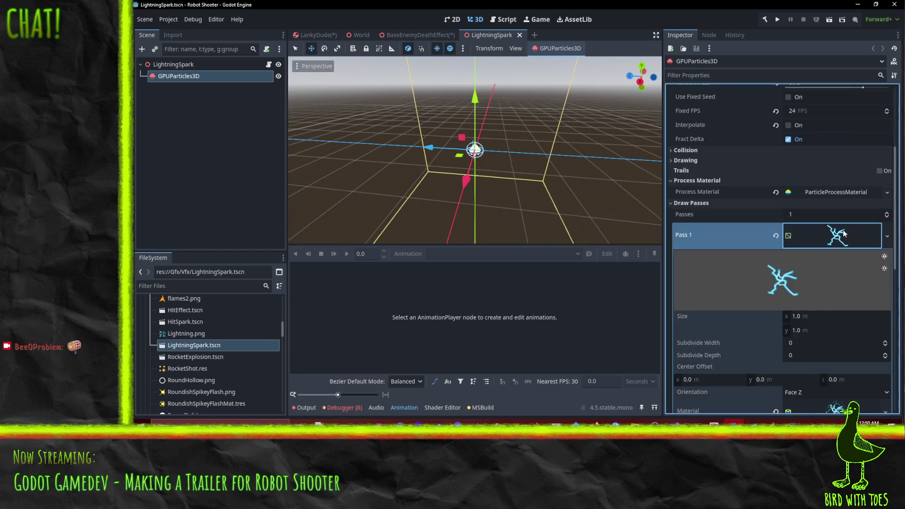
scroll(844, 234, down, 5)
scroll(803, 230, up, 7)
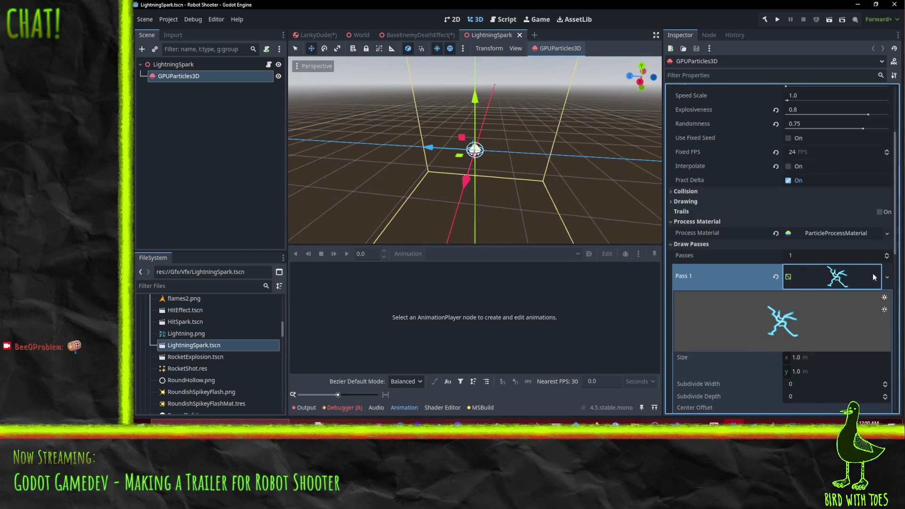
Step: Save the Pass 1 mesh as LightningSpark.tres, then Save & Close the LightningSpark scene
click(888, 279)
click(843, 398)
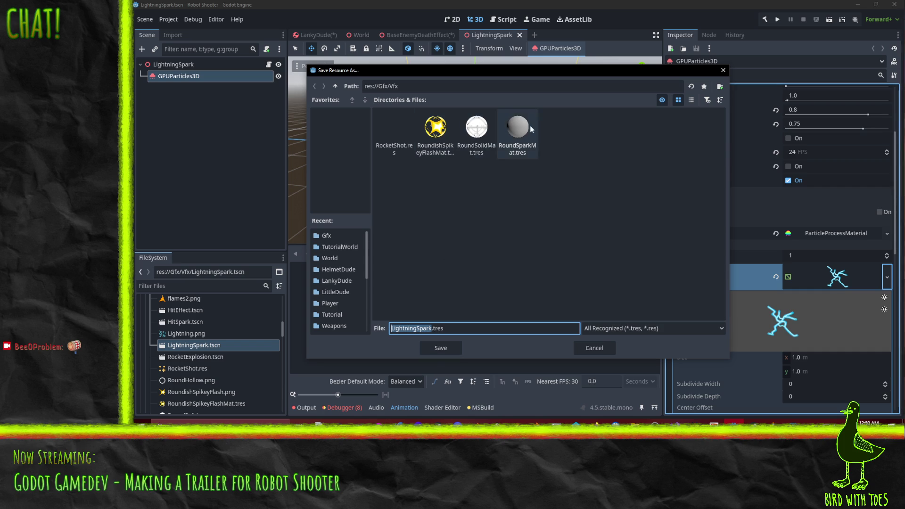
click(443, 353)
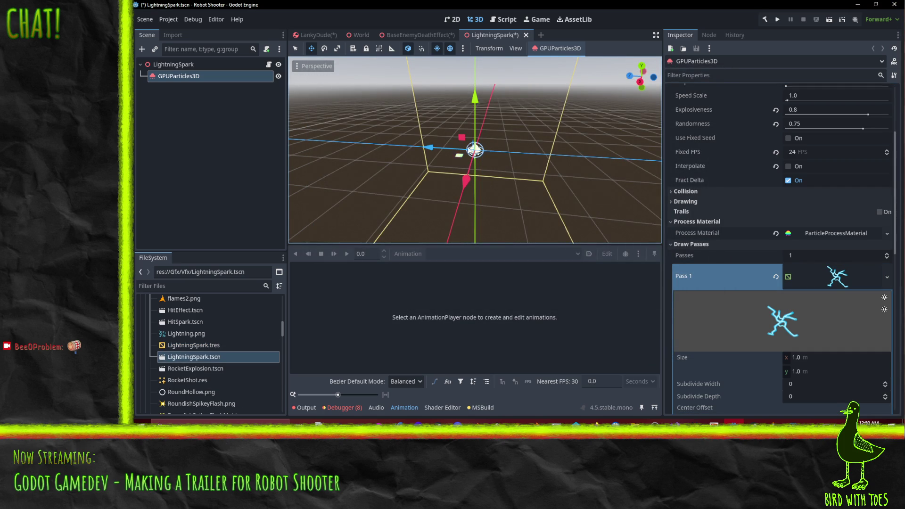
click(527, 36)
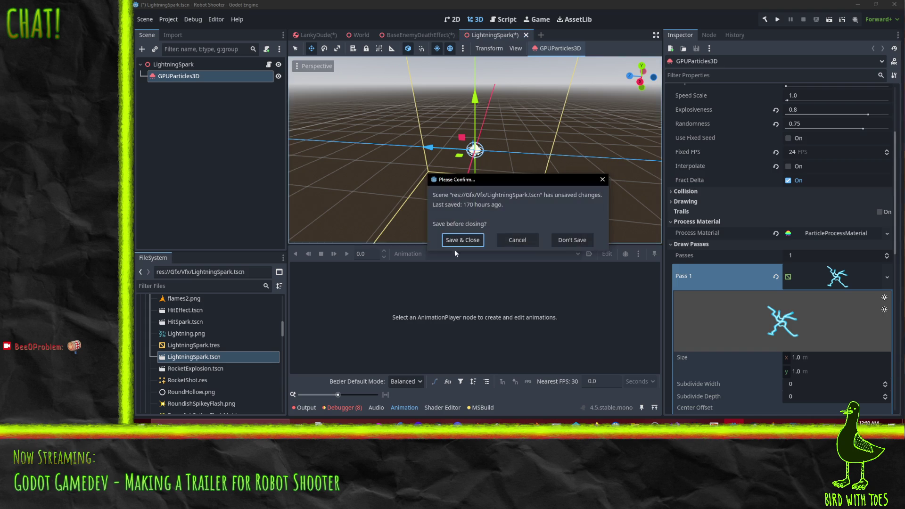
click(470, 242)
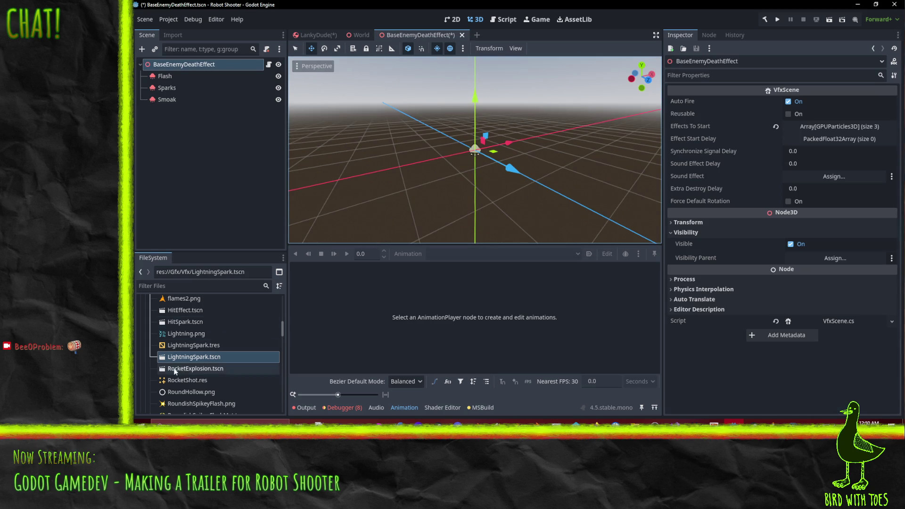
Step: Quick-load LightningSpark.tres into the Sparks emitter's Pass 1 mesh
click(166, 88)
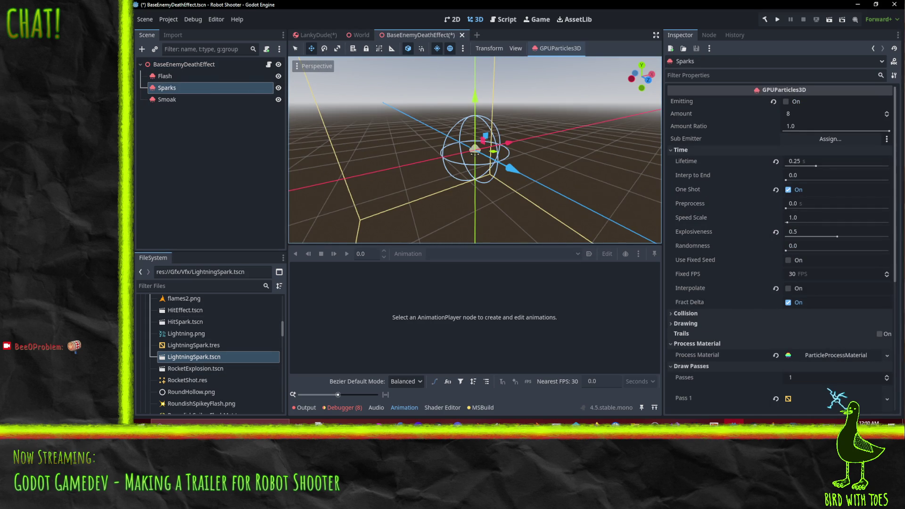
click(887, 399)
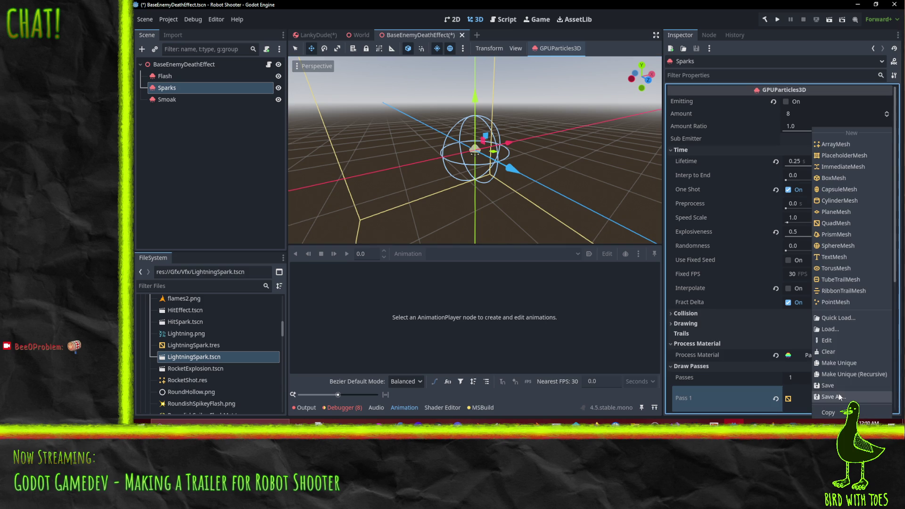
click(840, 321)
double_click(488, 132)
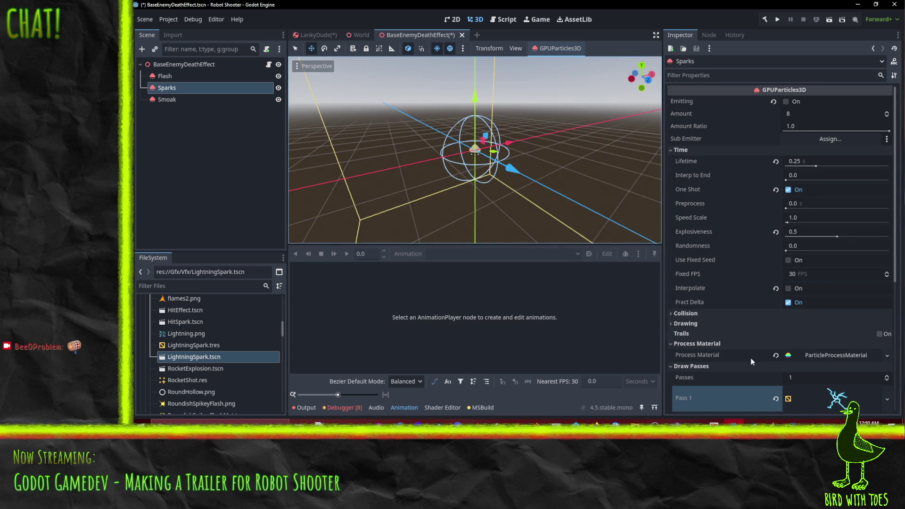
scroll(780, 353, down, 5)
scroll(780, 353, up, 5)
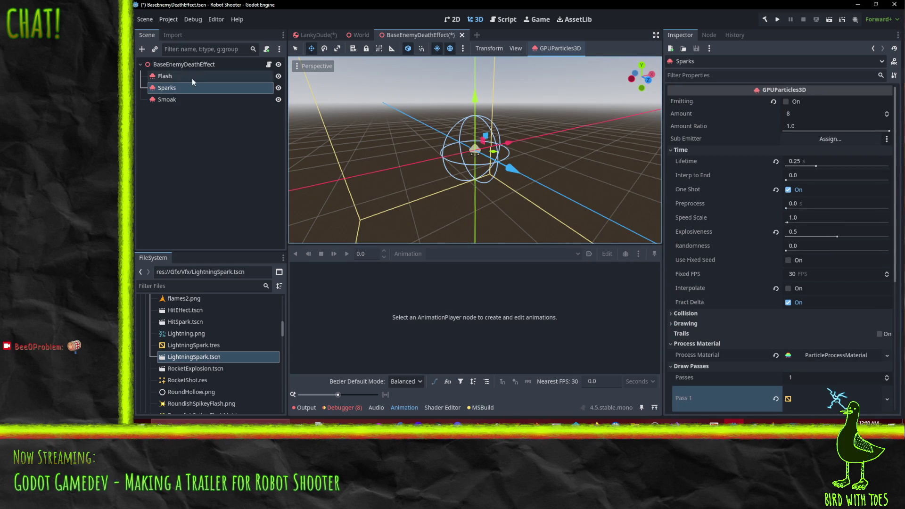
Step: Preview the Sparks and Flash emitters with Emitting, then return to LankyDude
click(188, 64)
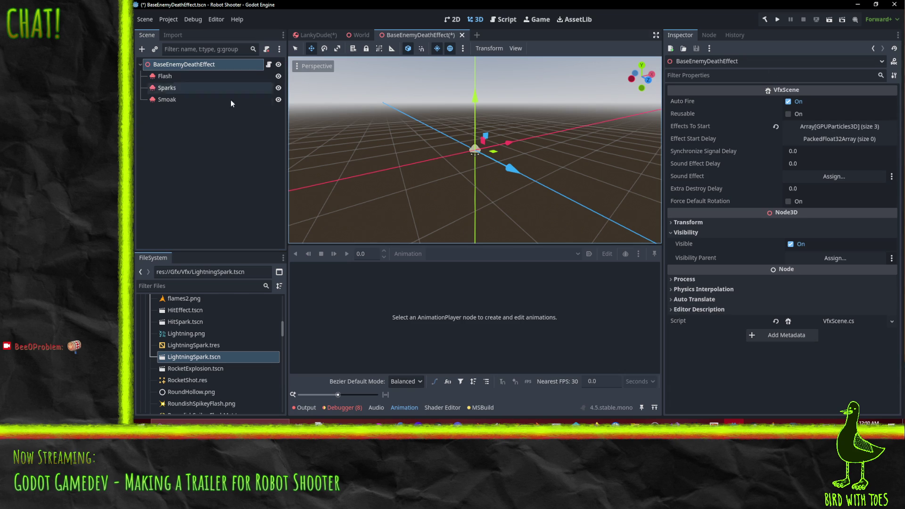
click(186, 86)
ctrl+click(189, 75)
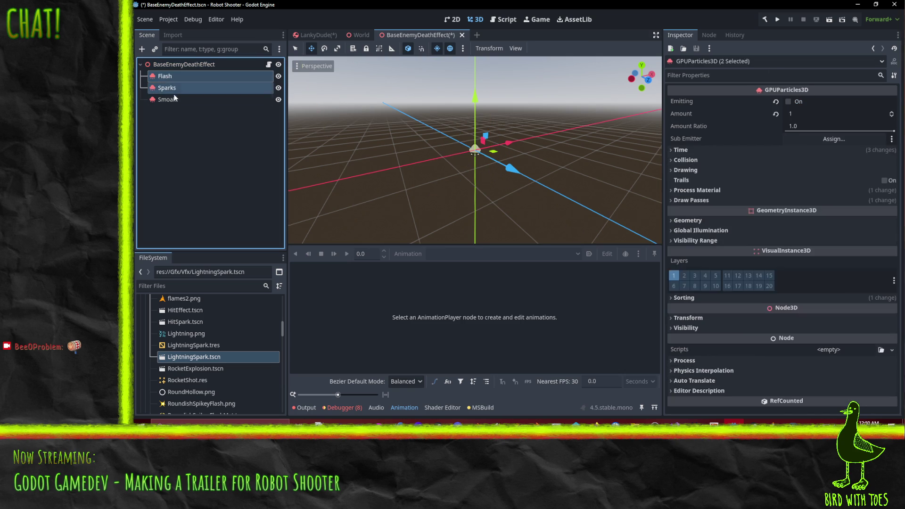
click(788, 103)
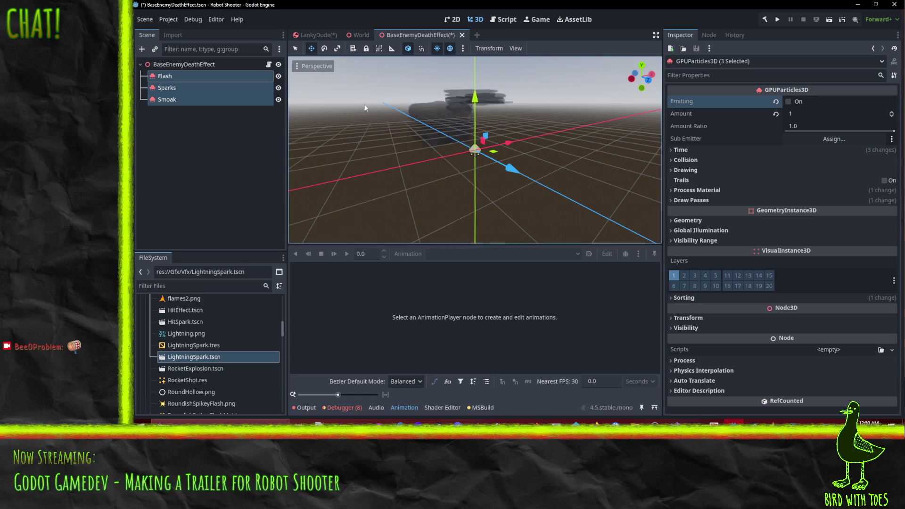
click(312, 35)
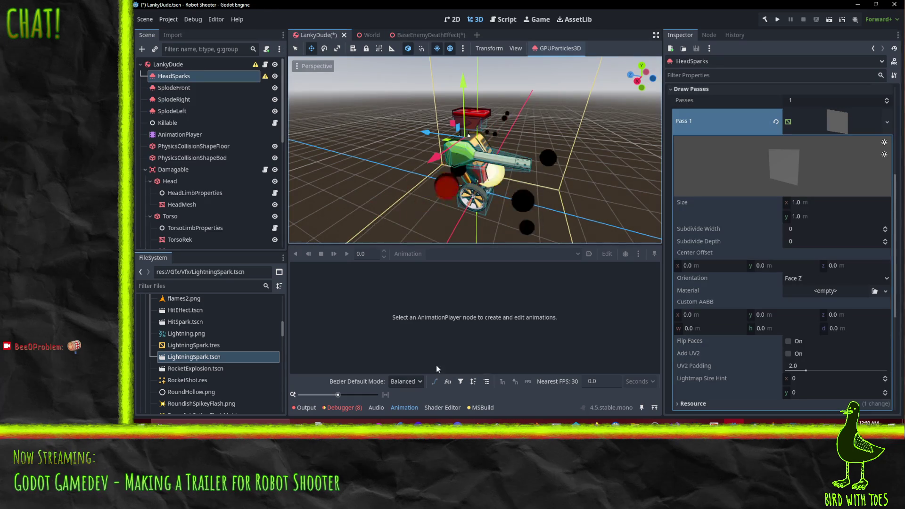
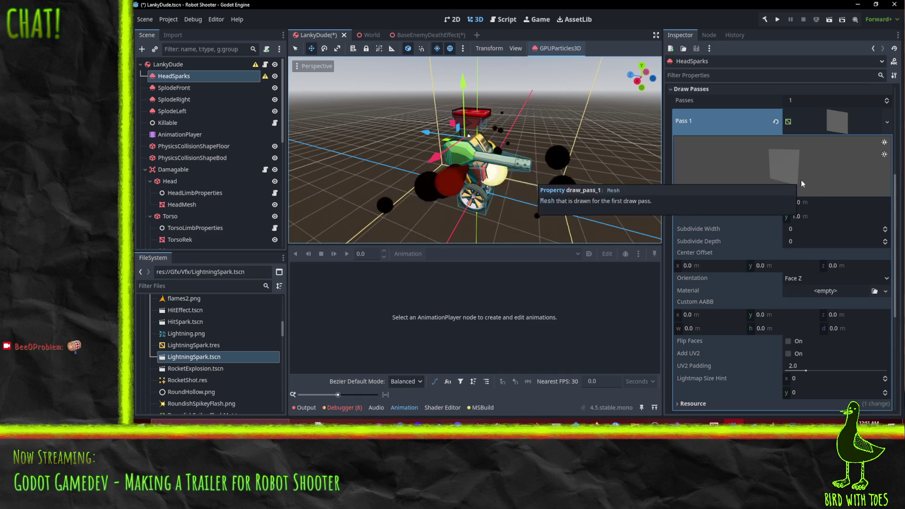
Step: Search Quick Load for 'lightningspark' and 'spark' materials for HeadSparks' draw pass, closing without choosing
click(884, 292)
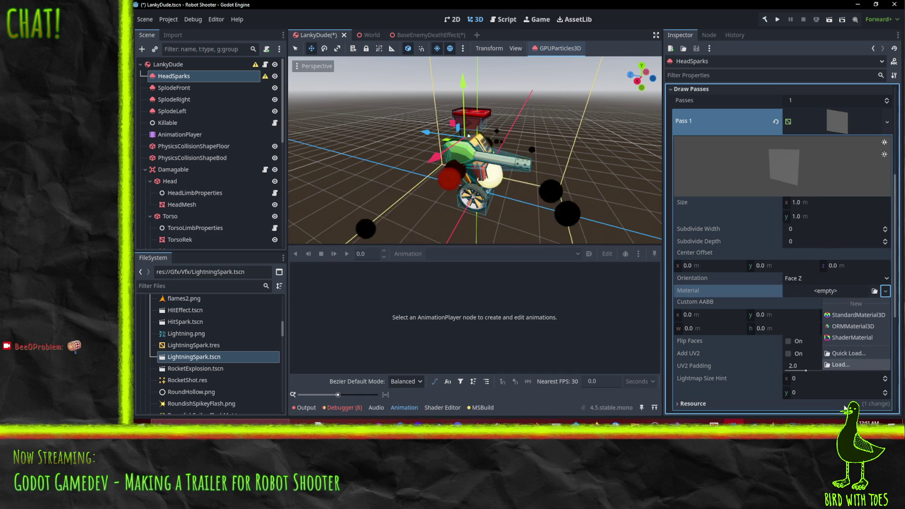
click(847, 355)
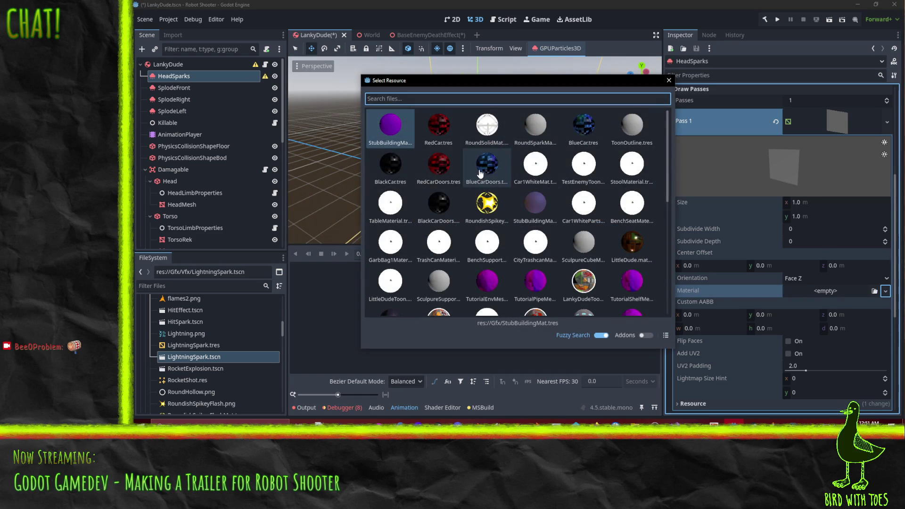
text(ligh)
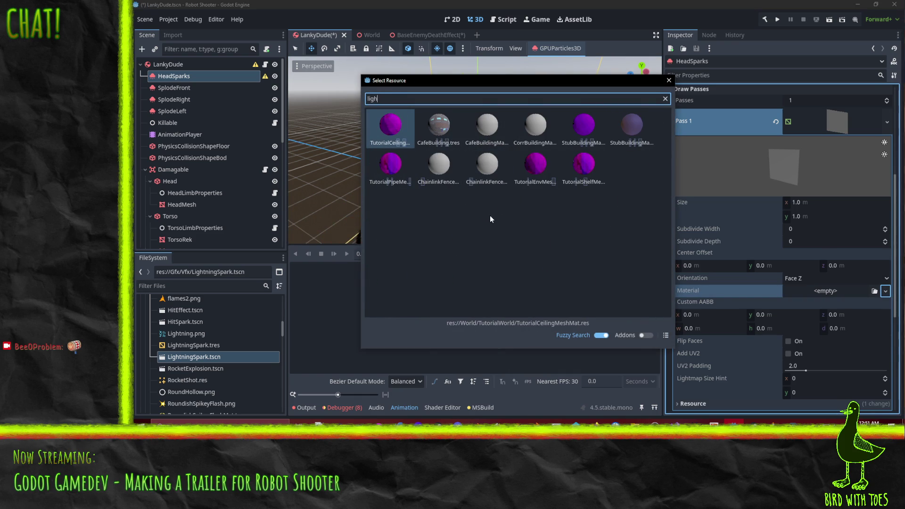
text(tn)
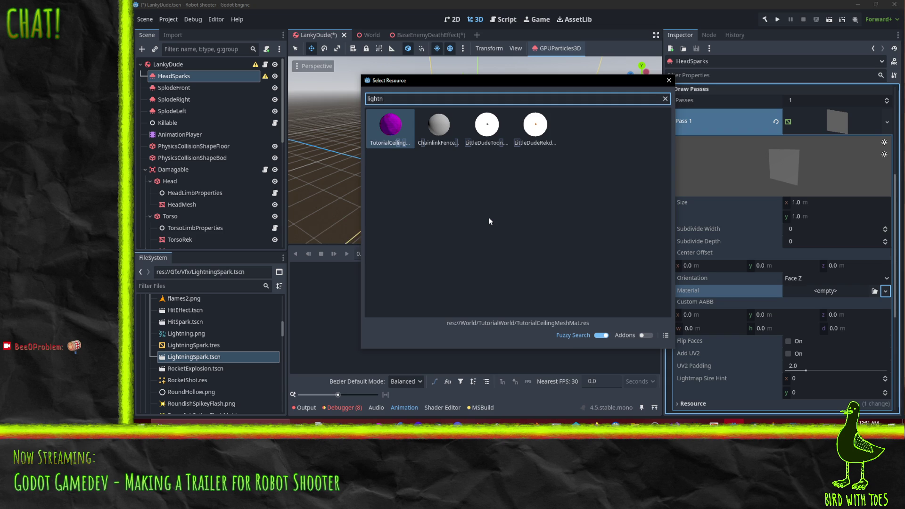
text(ingspark)
key(BackSpace)
key(BackSpace)
key(BackSpace)
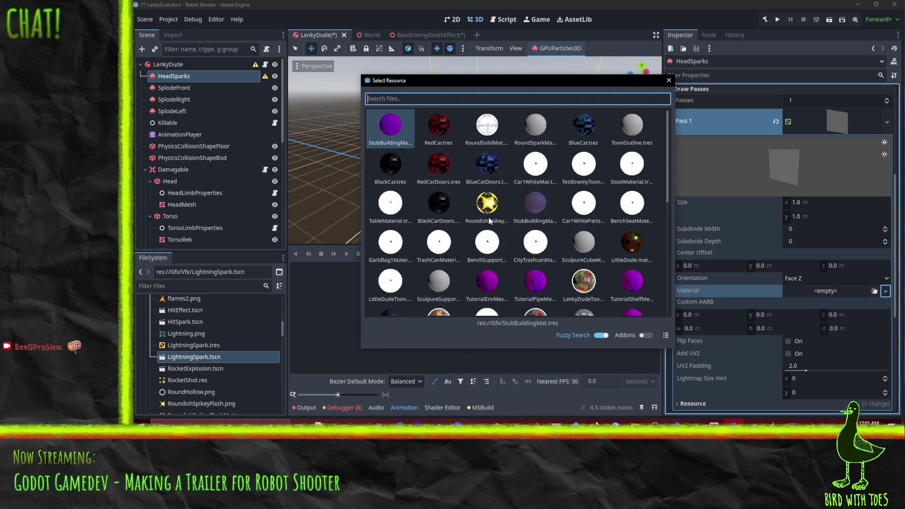
text(spark)
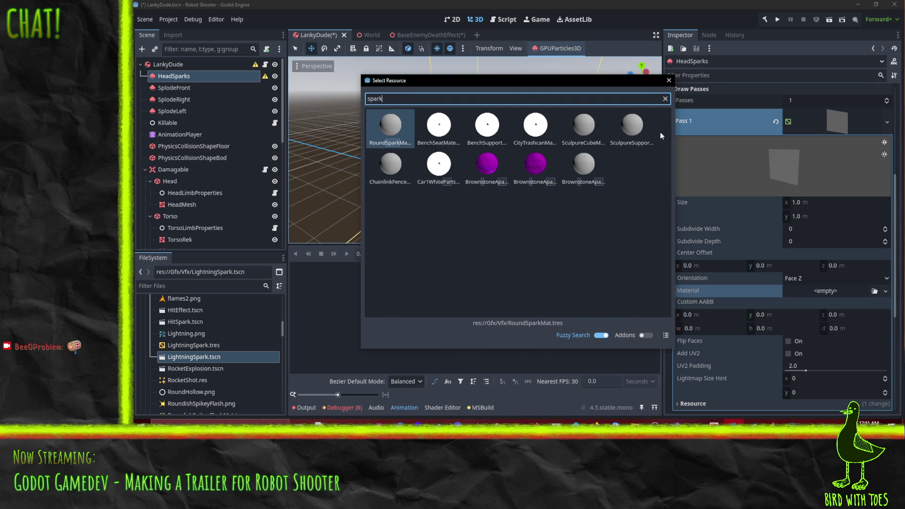
click(669, 80)
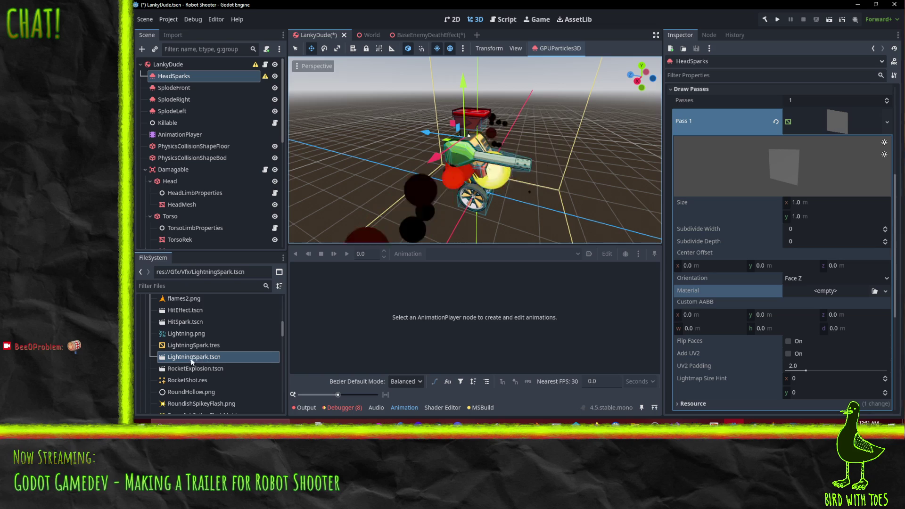
Step: Select LightningSpark.tres in the FileSystem, then switch to the BaseEnemyDeathEffect scene
mouse_move(190, 359)
mouse_down()
mouse_move(222, 360)
mouse_move(186, 359)
mouse_move(198, 344)
mouse_move(188, 346)
mouse_up()
click(188, 346)
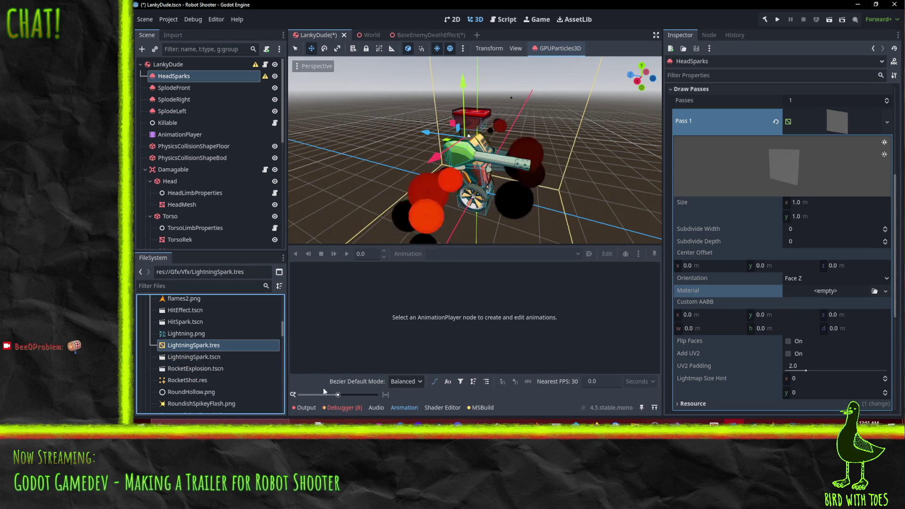
click(427, 36)
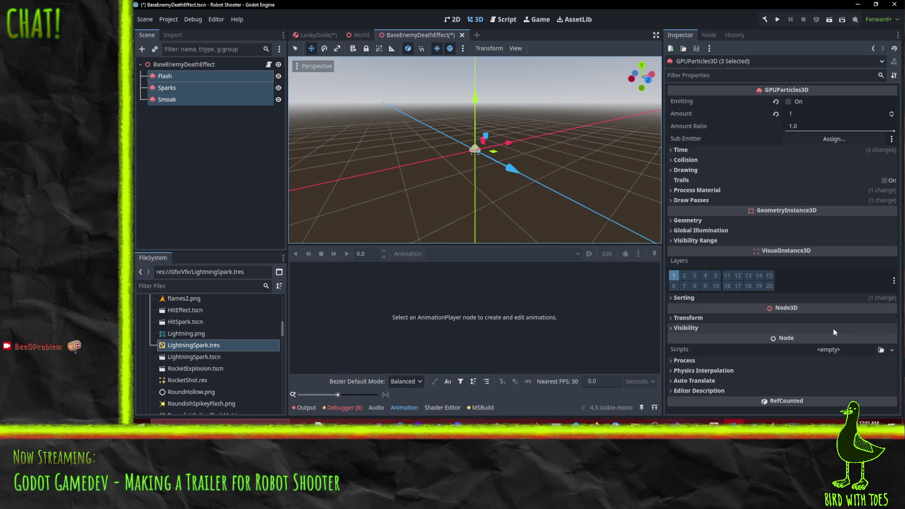
Step: Inspect the Smoak particles' first draw pass mesh and its smoke material
click(170, 98)
scroll(790, 331, down, 5)
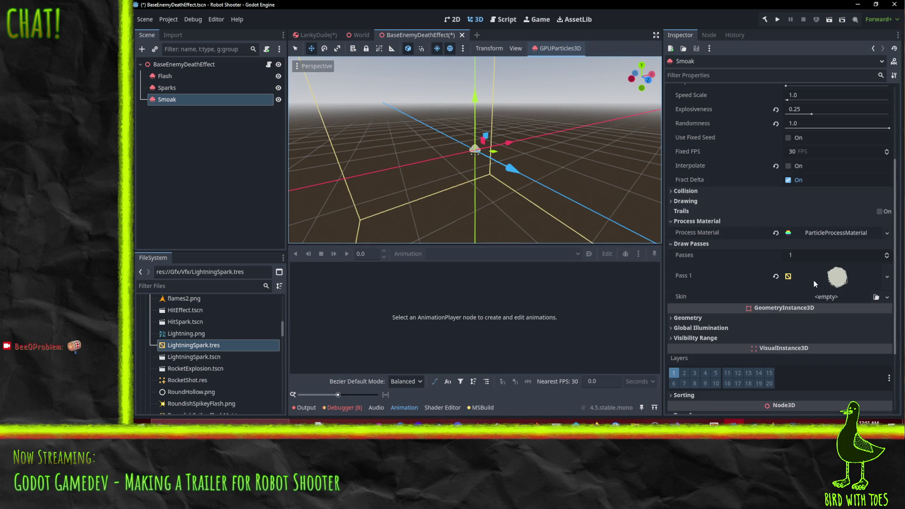
click(814, 280)
scroll(842, 311, down, 2)
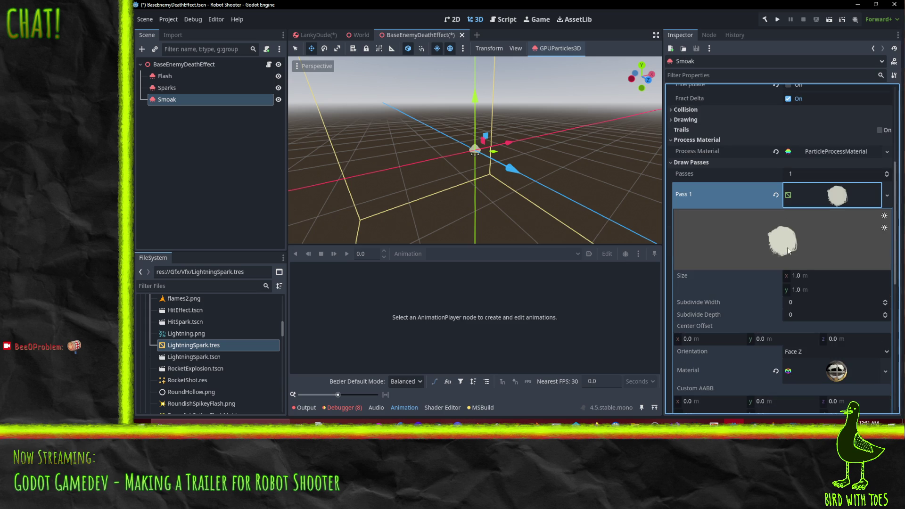
click(841, 371)
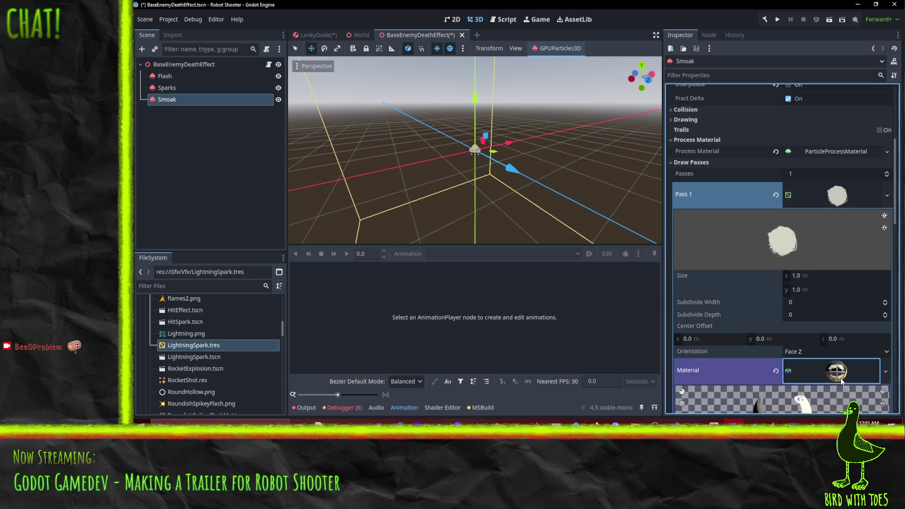
scroll(839, 363, down, 3)
scroll(839, 362, up, 2)
scroll(838, 362, up, 2)
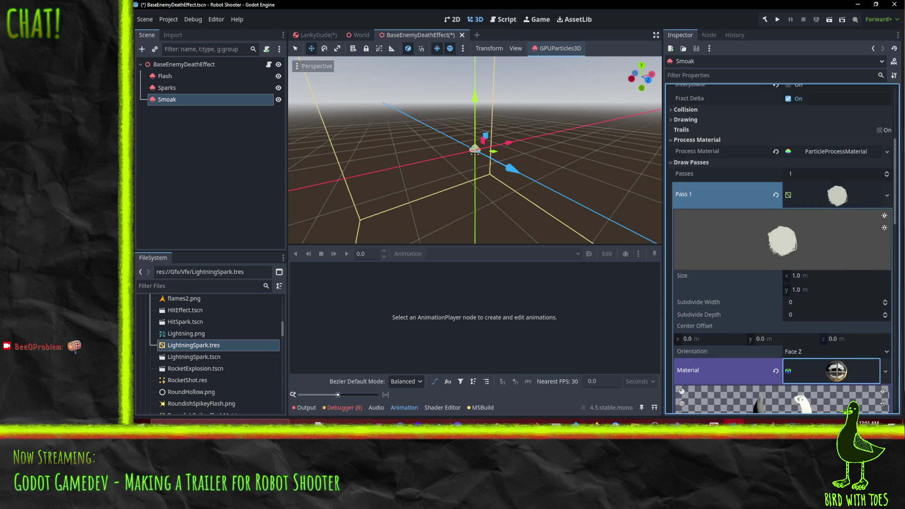
Step: Inspect Sparks' draw pass material and try saving it to a file, dismissing the can't-save warning
click(178, 93)
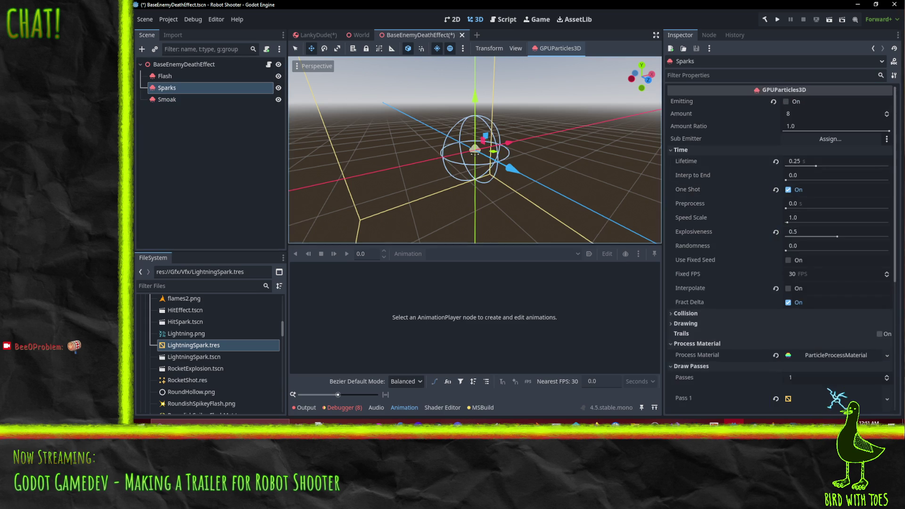
scroll(811, 271, down, 3)
click(839, 313)
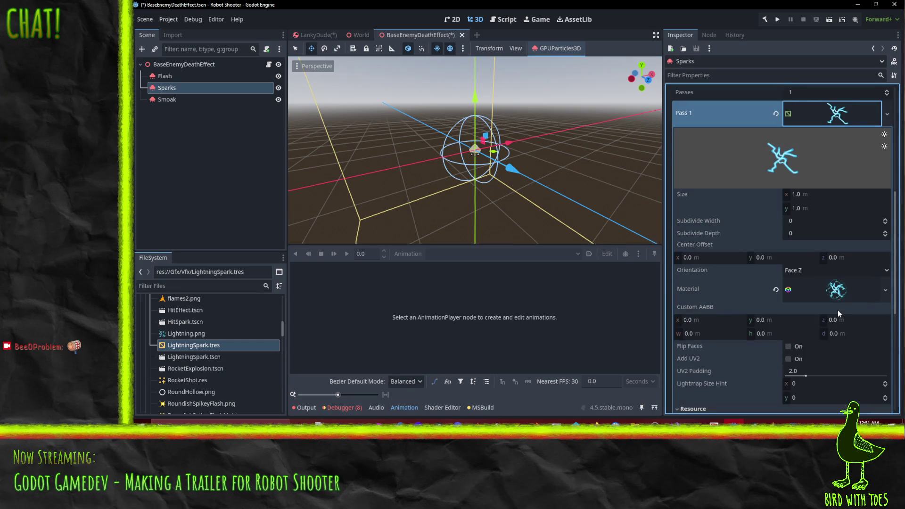
click(835, 292)
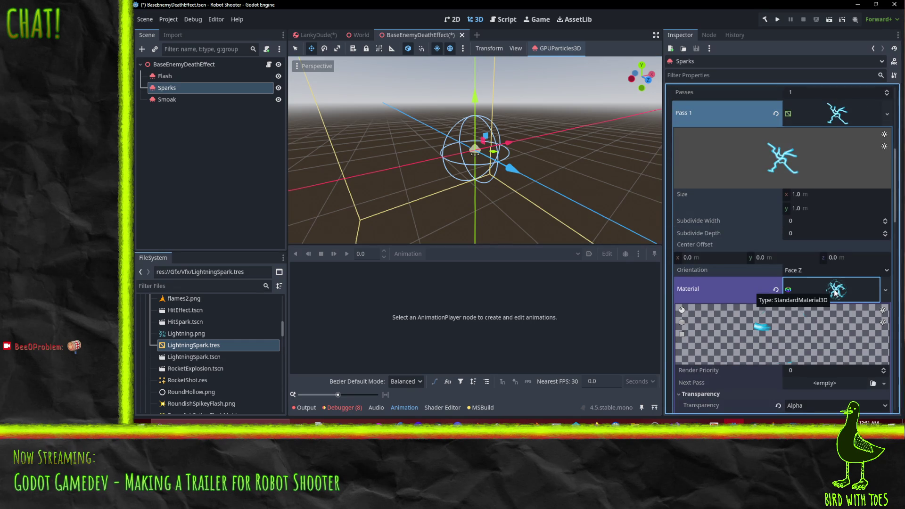
scroll(844, 344, down, 3)
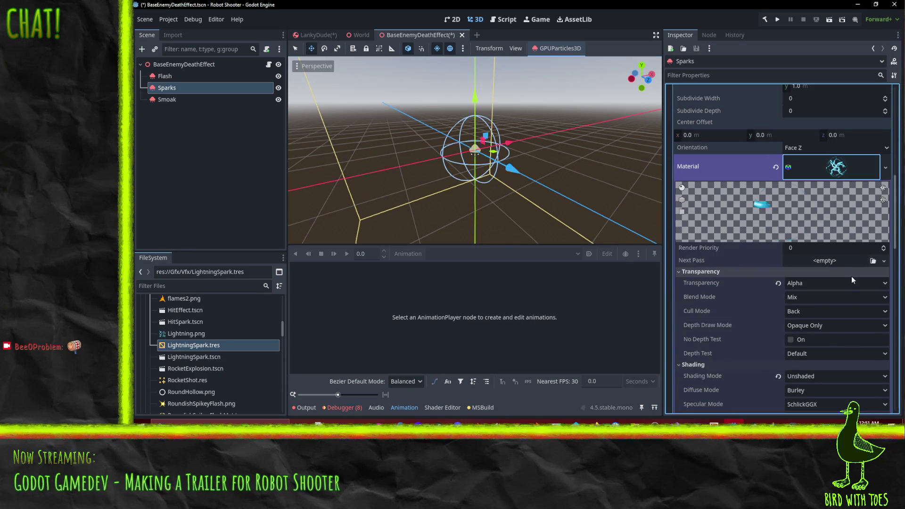
scroll(840, 275, up, 2)
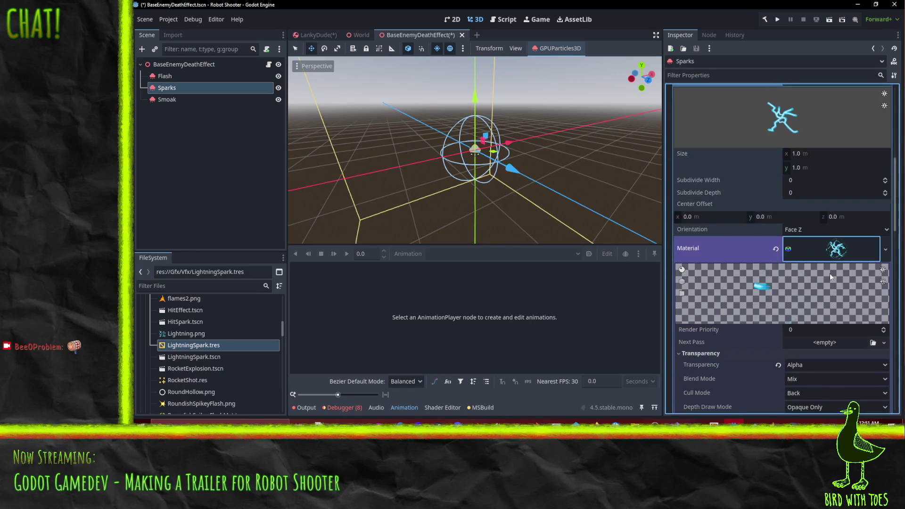
click(887, 251)
click(828, 382)
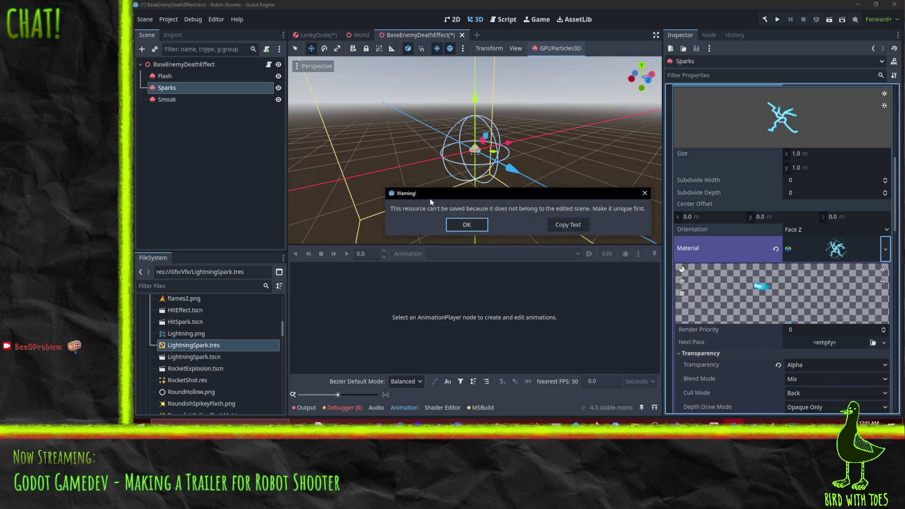
click(459, 227)
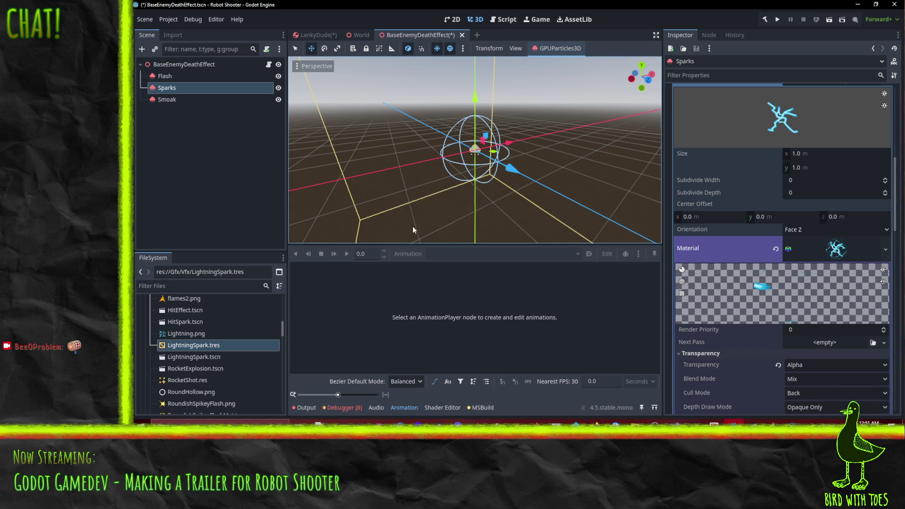
Step: Open LightningSpark.tres and try saving its mesh material, dismissing the can't-save warning
double_click(207, 347)
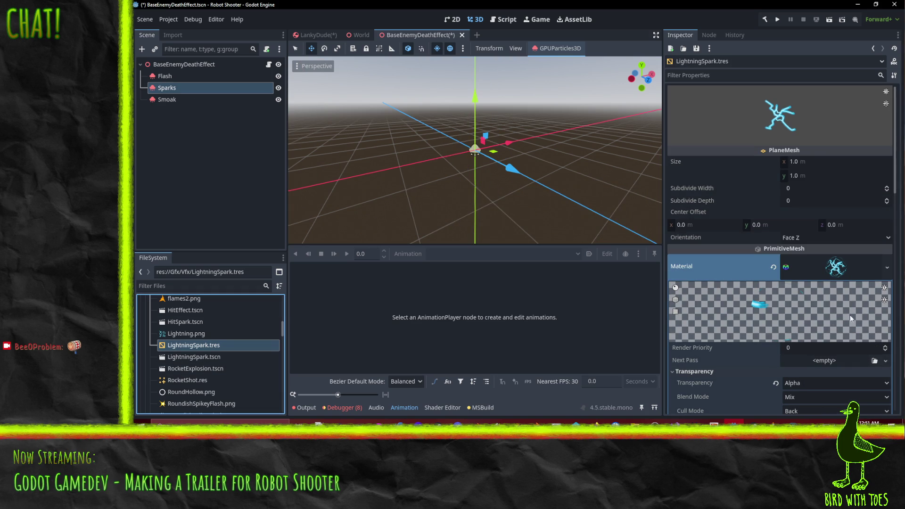
click(887, 267)
click(839, 382)
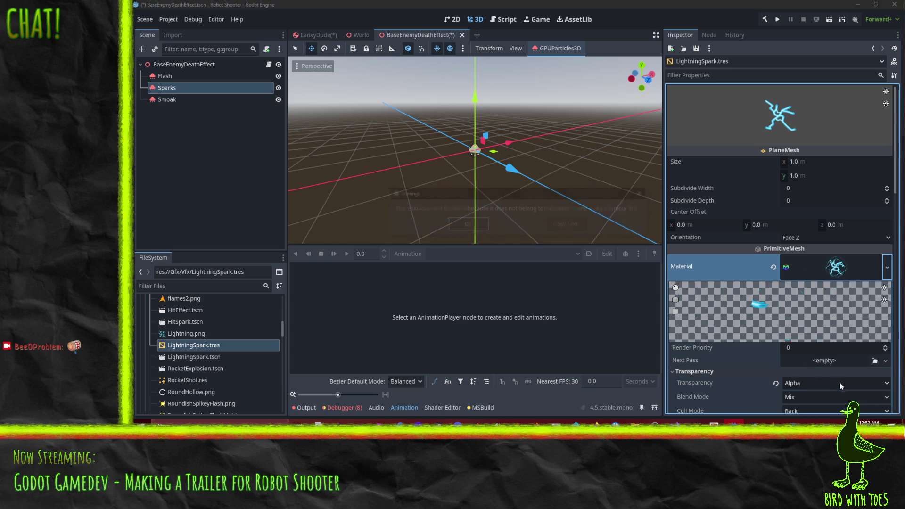
click(479, 231)
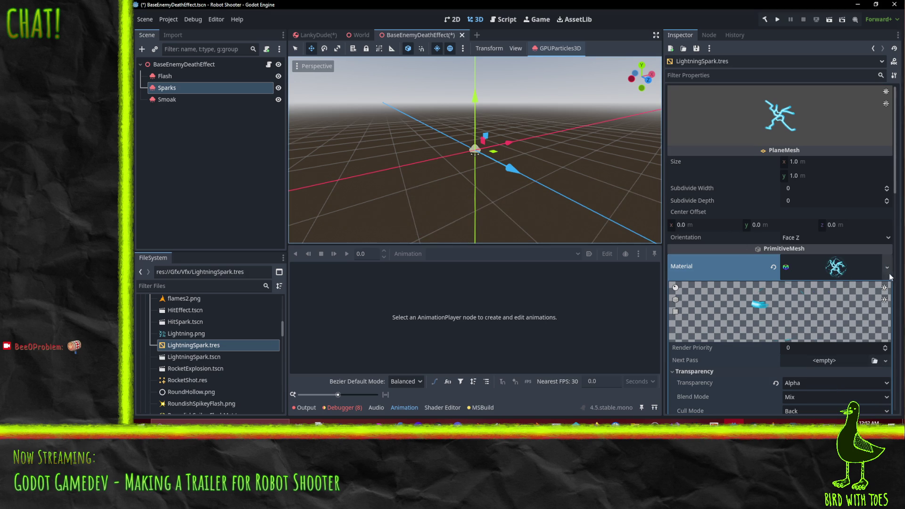
click(839, 270)
click(838, 270)
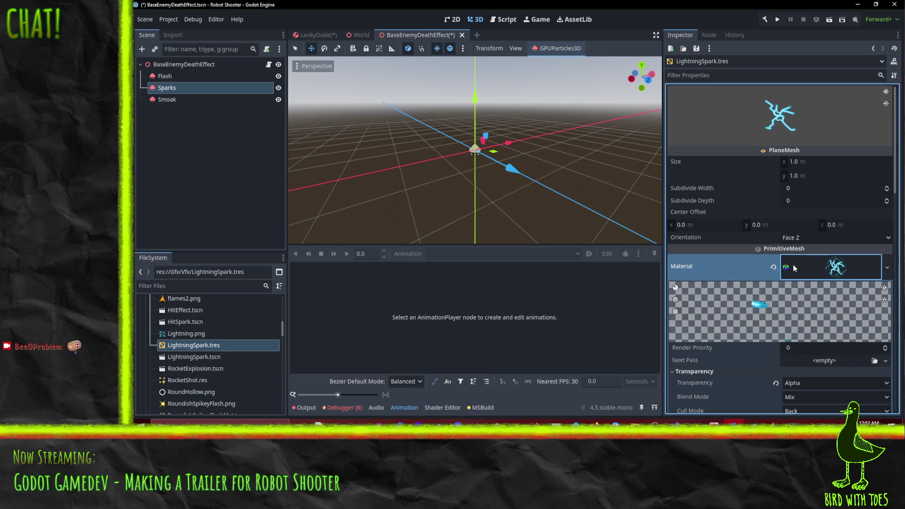
click(868, 271)
Step: Open the material Quick Load picker, close it without choosing, and reselect the Sparks particles
click(886, 269)
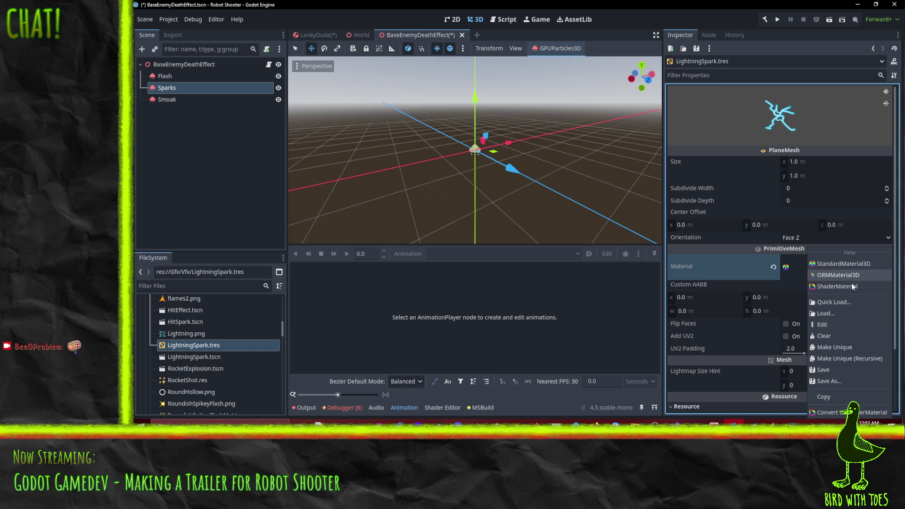
click(843, 304)
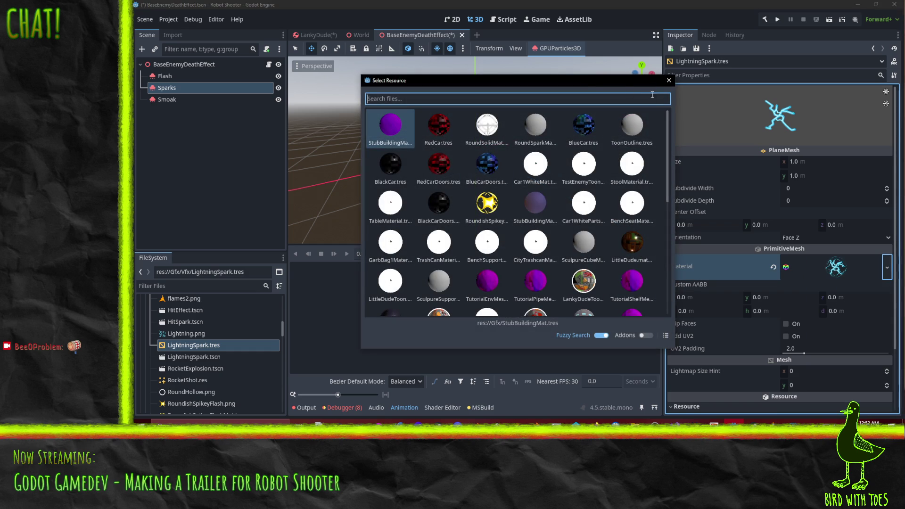
click(669, 80)
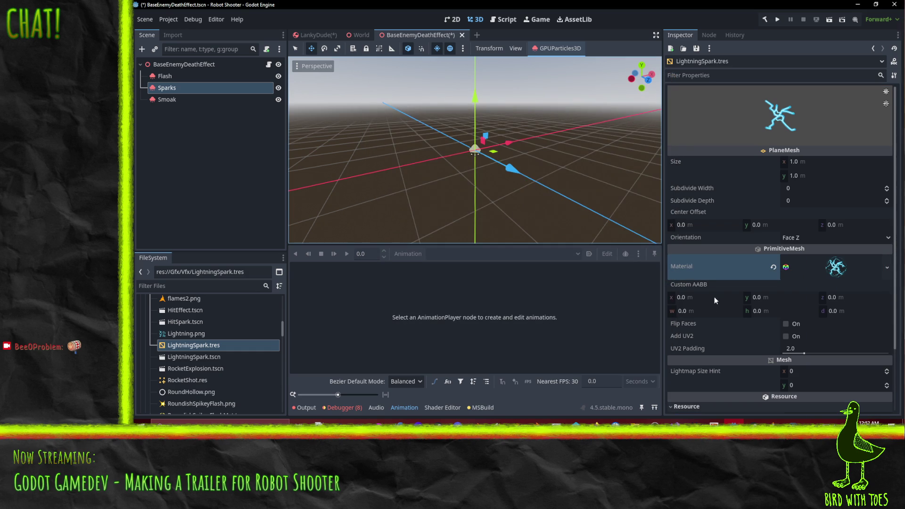
scroll(877, 285, down, 3)
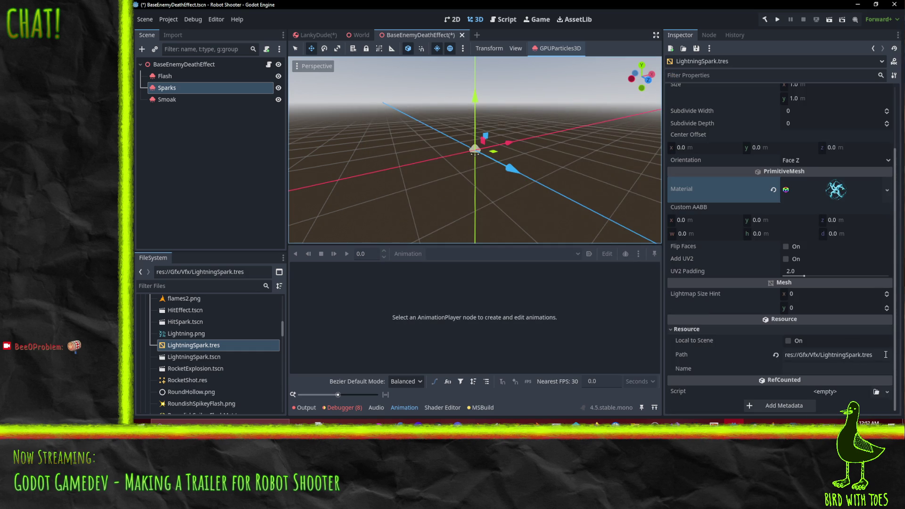
click(155, 88)
Step: In the LankyDude scene, quick-load the LightningSpark mesh into HeadSparks' draw pass 1
click(317, 35)
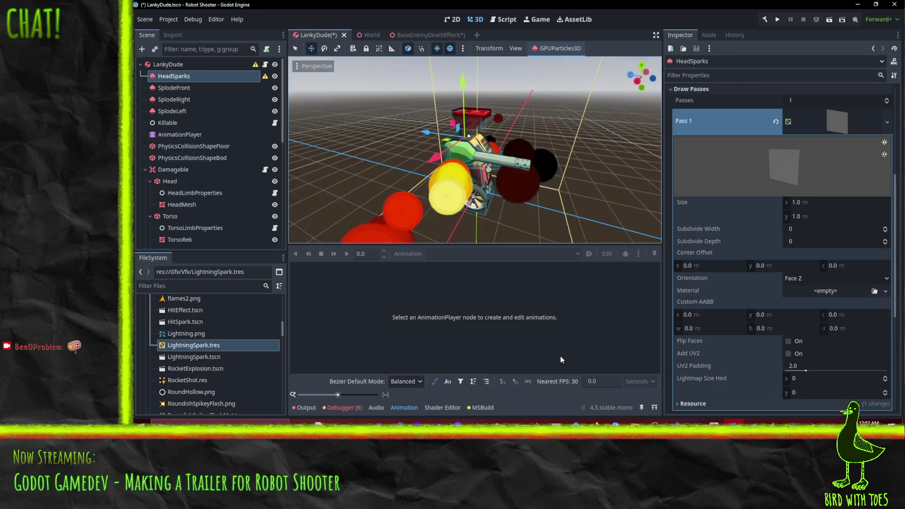
scroll(835, 298, up, 10)
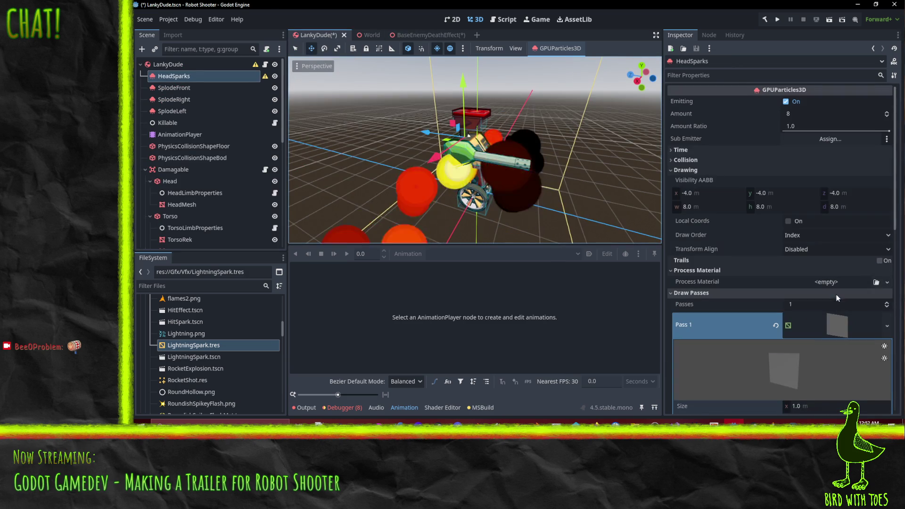
click(887, 326)
click(859, 330)
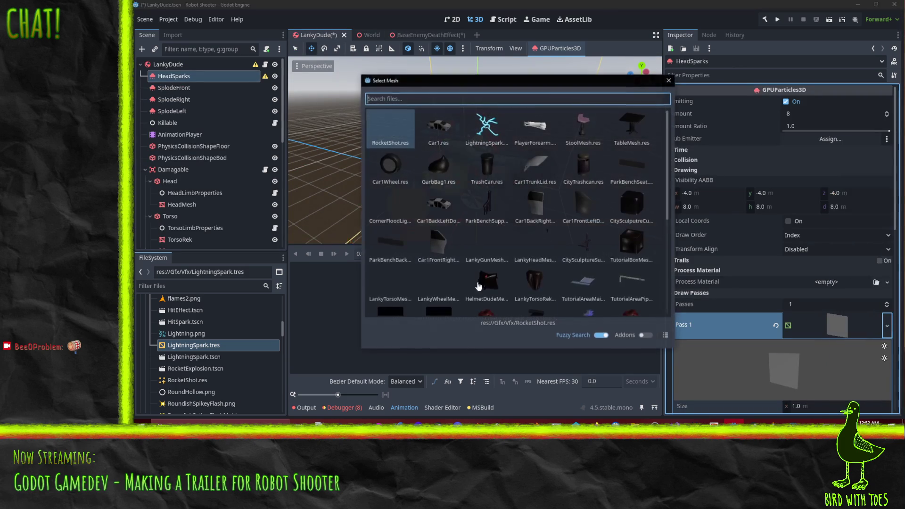
double_click(487, 124)
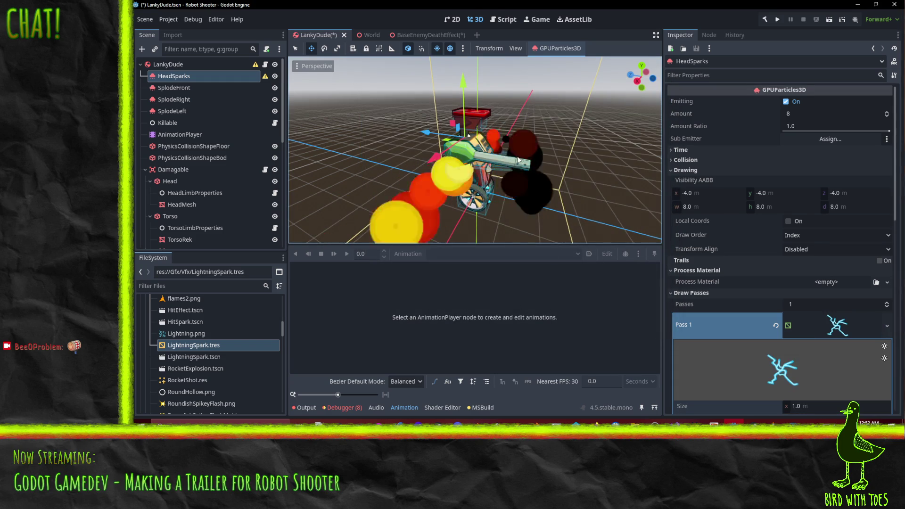
mouse_move(448, 189)
mouse_down()
mouse_move(358, 152)
mouse_move(711, 227)
mouse_up()
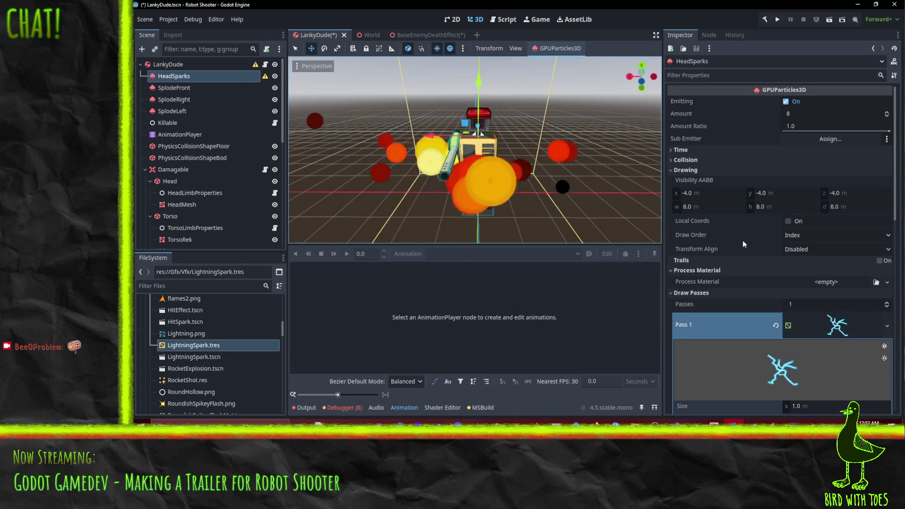
Step: Review HeadSparks' Time settings and the Process Material section
click(681, 150)
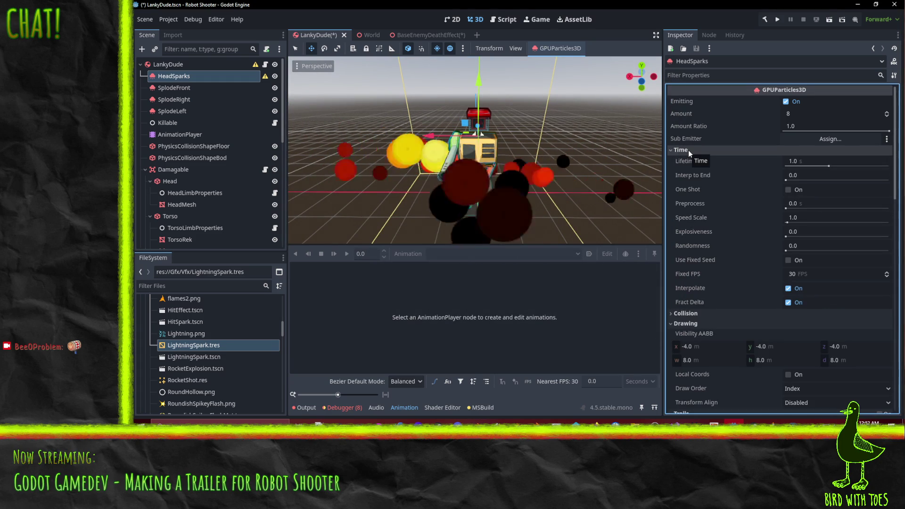
scroll(708, 313, down, 5)
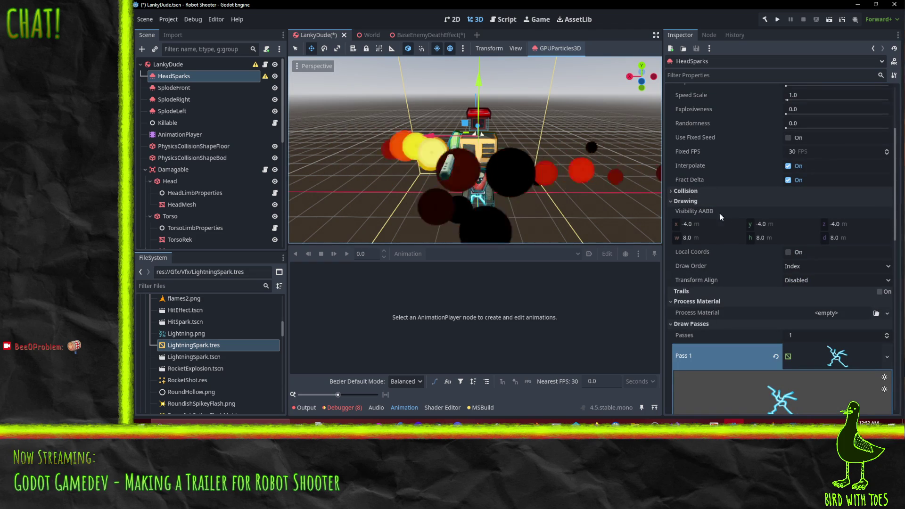
scroll(701, 214, down, 3)
click(694, 221)
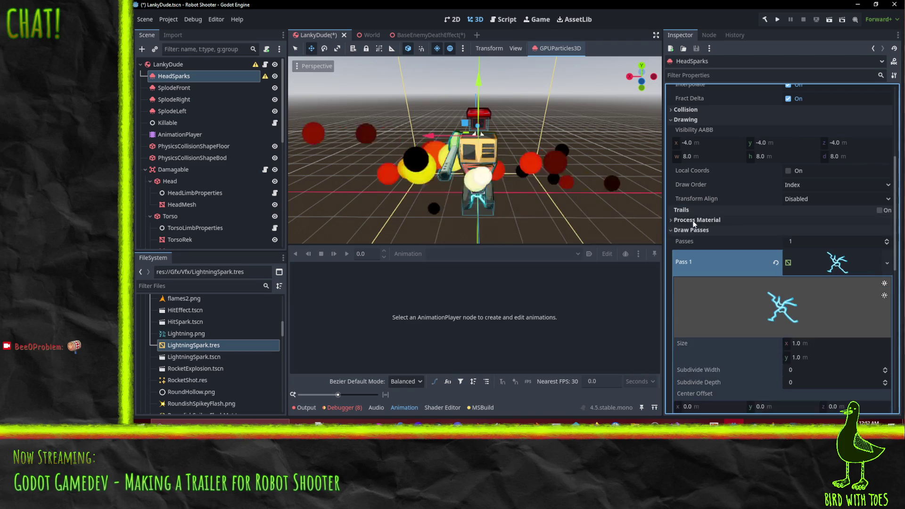
click(694, 221)
click(888, 231)
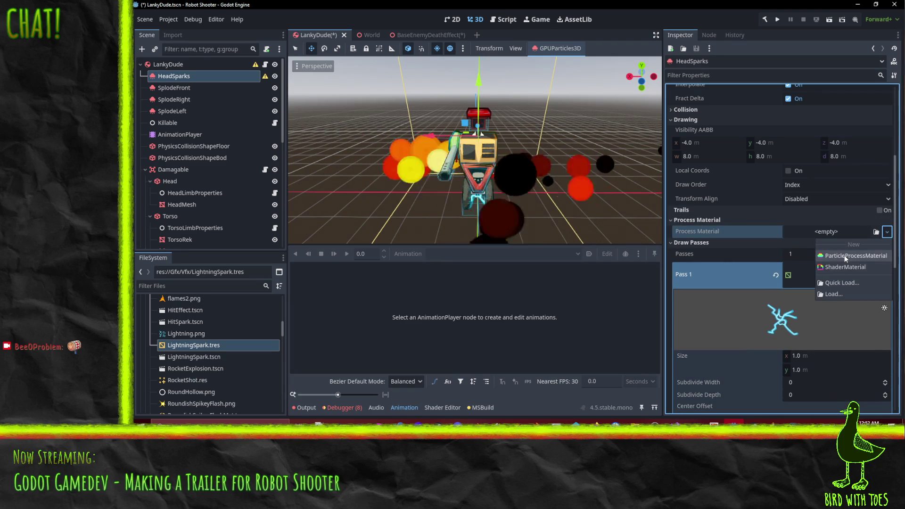
Step: Give HeadSparks a new ParticleProcessMaterial and expand its Spawn > Position settings
click(845, 255)
click(832, 233)
scroll(723, 274, down, 2)
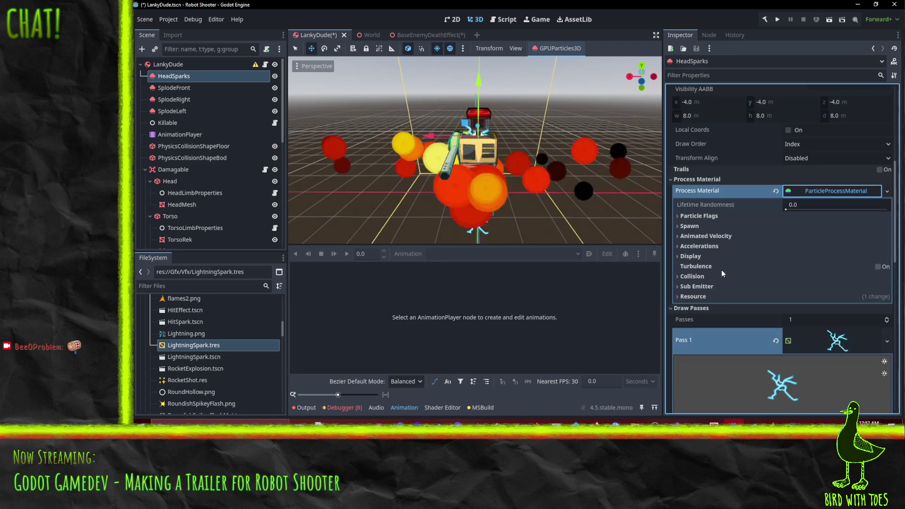
drag(514, 163, 452, 166)
click(689, 226)
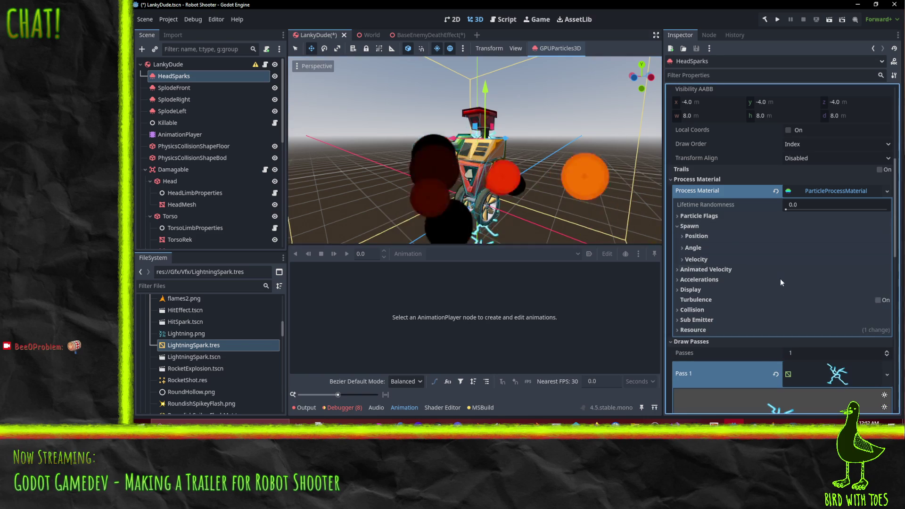
click(706, 235)
click(706, 235)
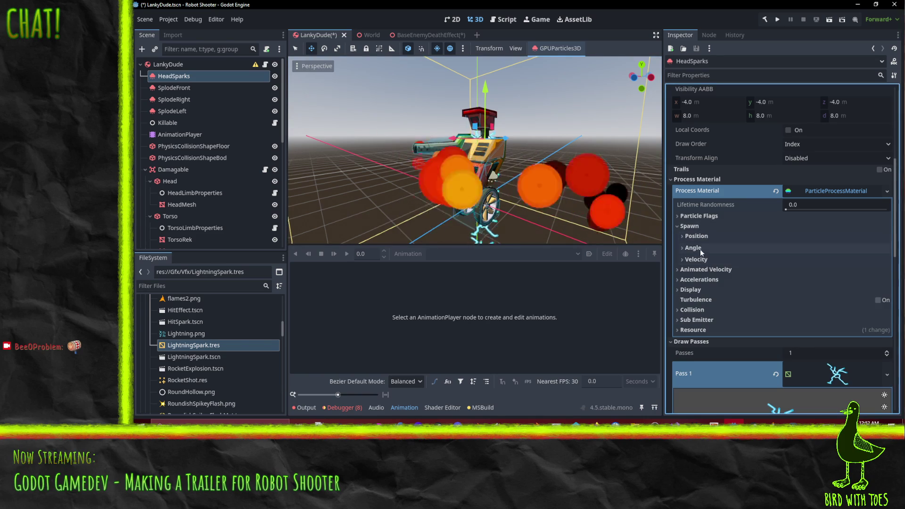
click(698, 236)
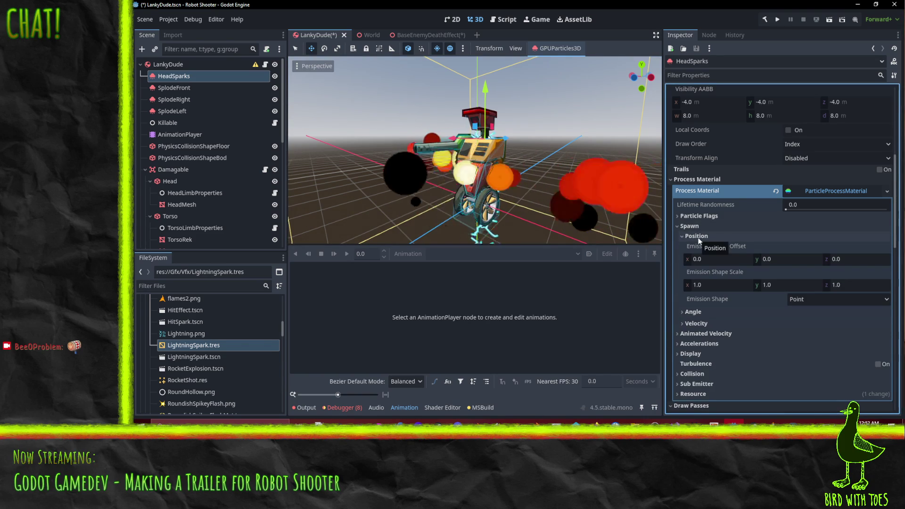
Step: Set the emission shape to Sphere Surface with an emission sphere radius of 0.5
click(805, 300)
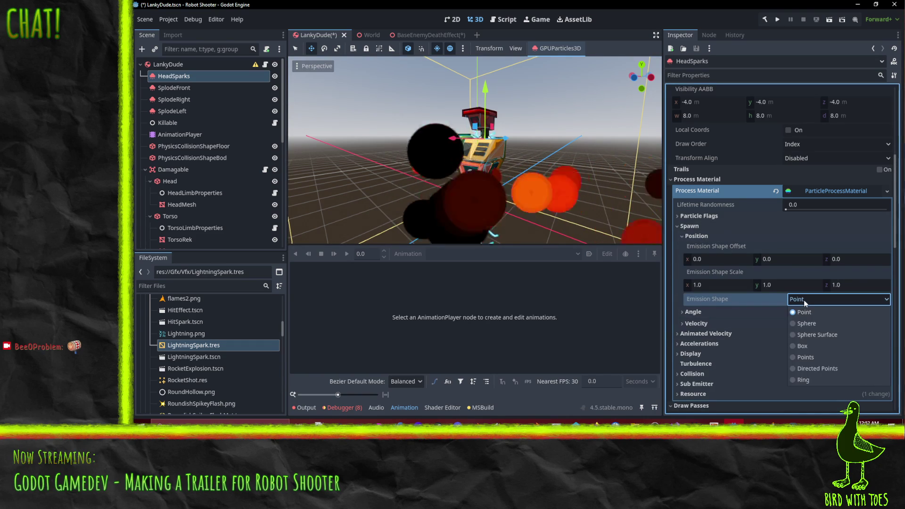
click(816, 323)
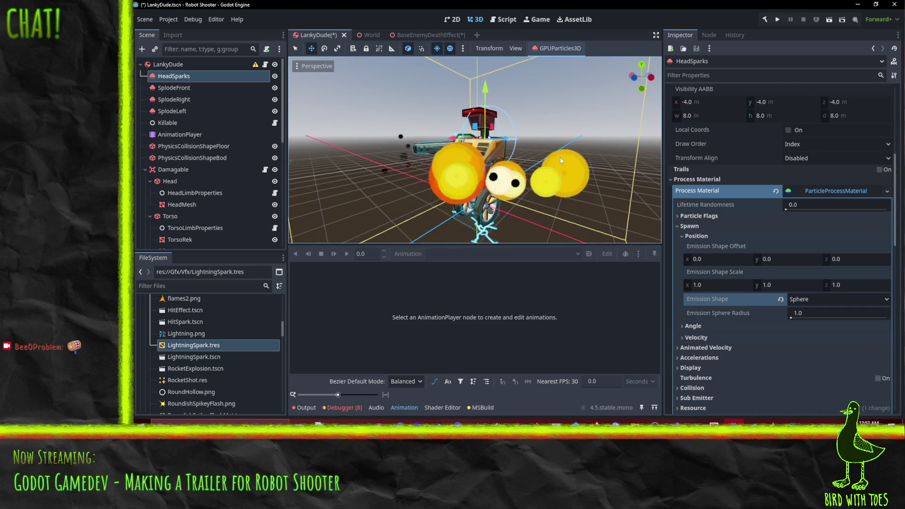
click(831, 300)
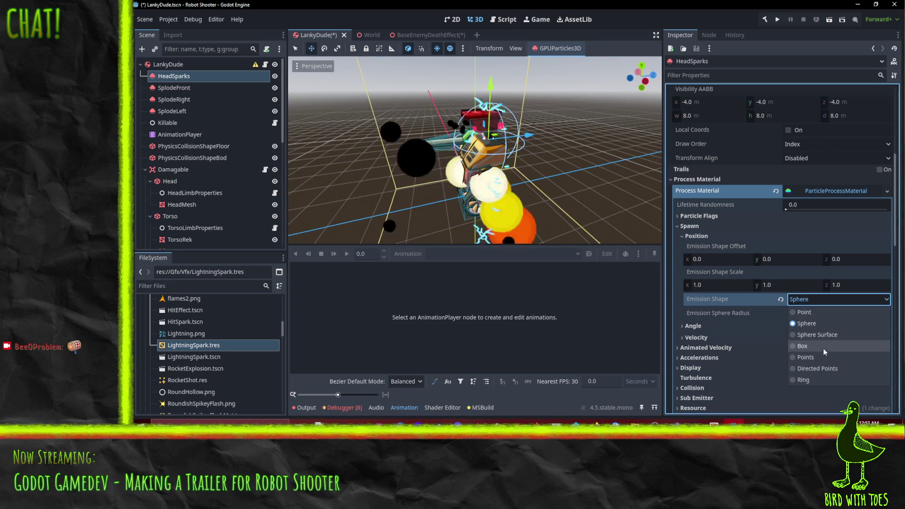
click(839, 335)
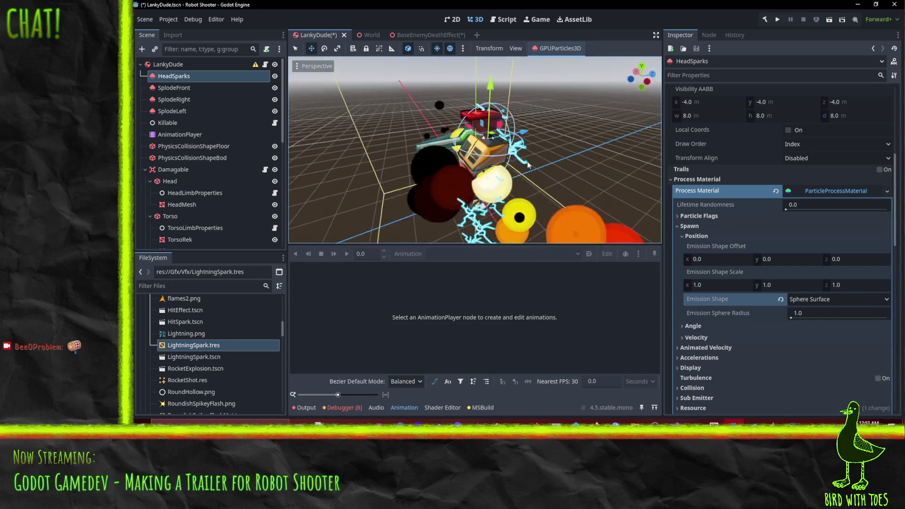
scroll(579, 167, up, 5)
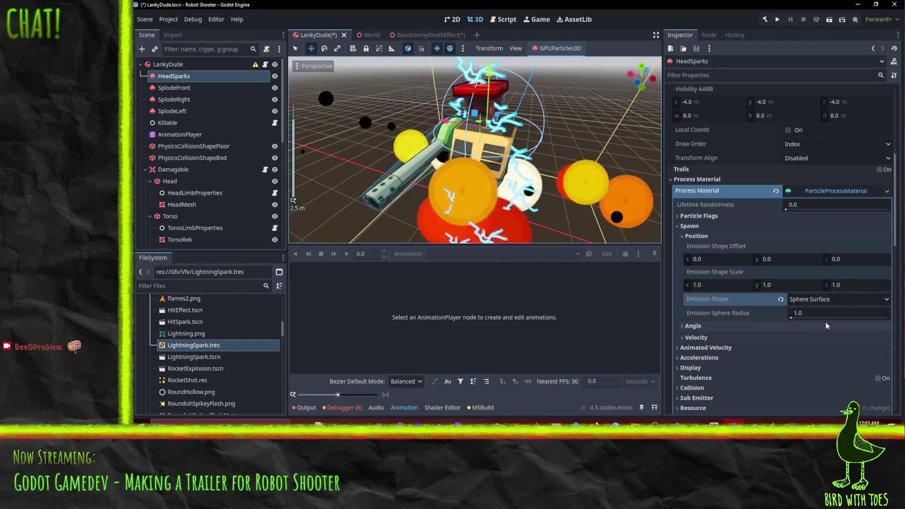
click(812, 313)
text(.5)
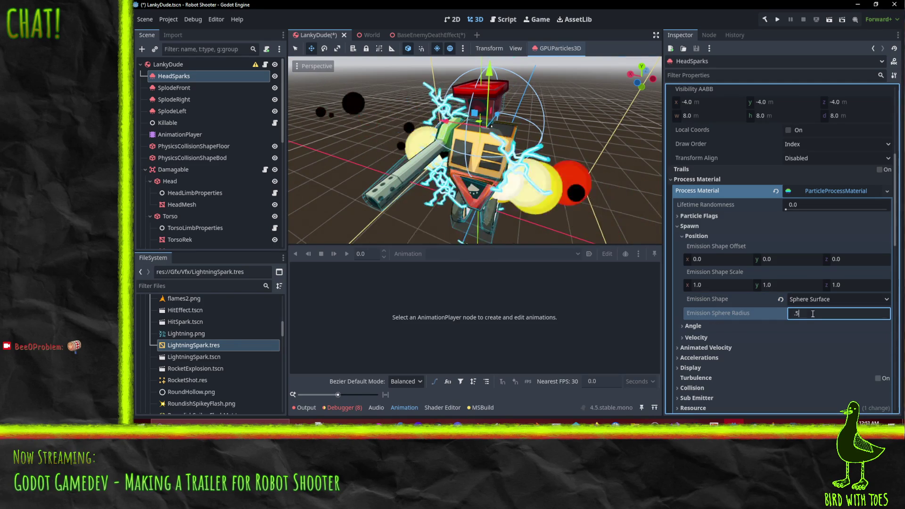
key(Return)
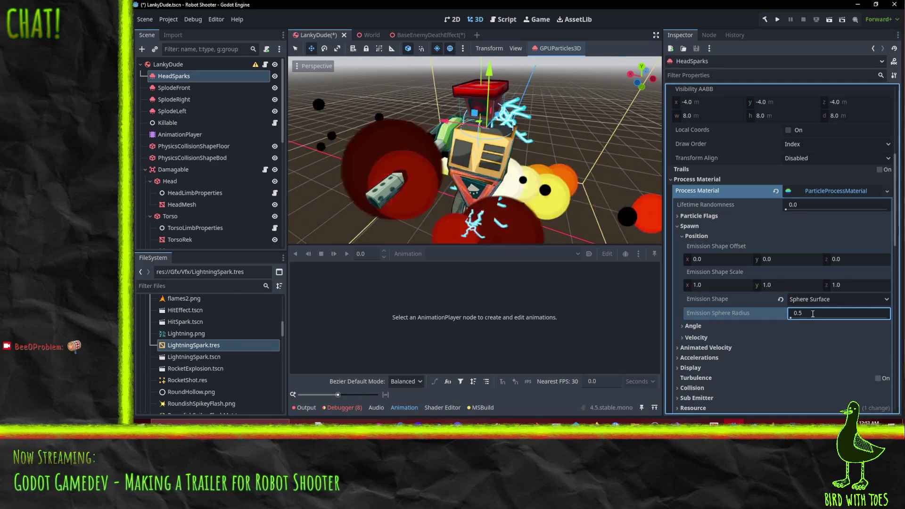
mouse_move(439, 151)
mouse_down()
mouse_move(489, 152)
mouse_move(438, 132)
mouse_up()
scroll(759, 318, down, 2)
Step: Set HeadSparks' initial velocity range to 5–20
click(703, 288)
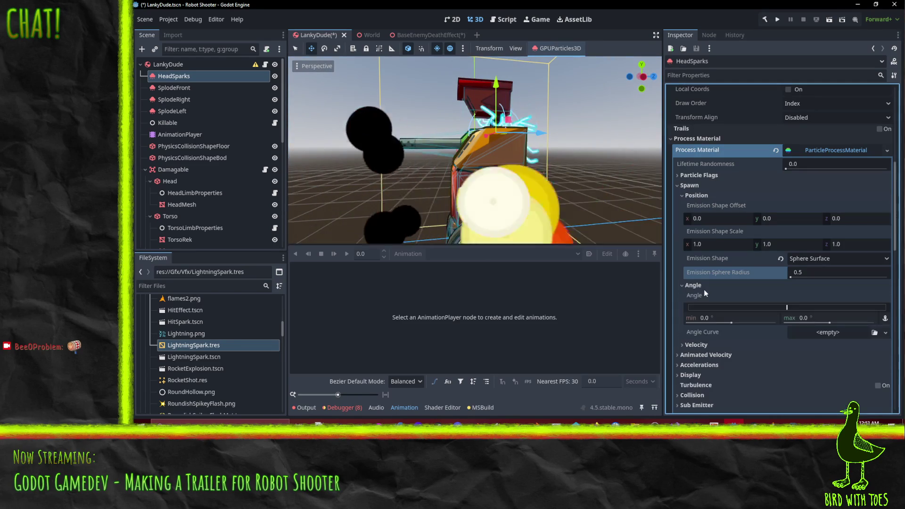
click(703, 289)
click(701, 297)
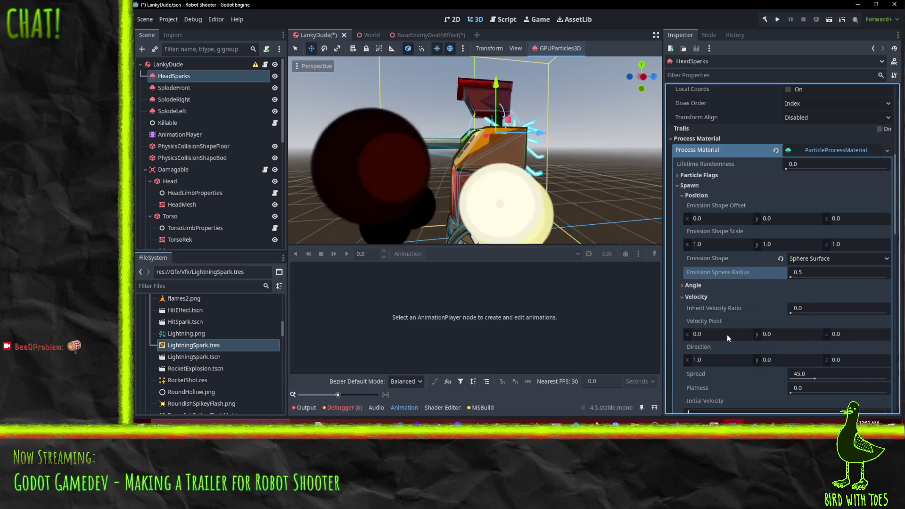
scroll(711, 312, down, 2)
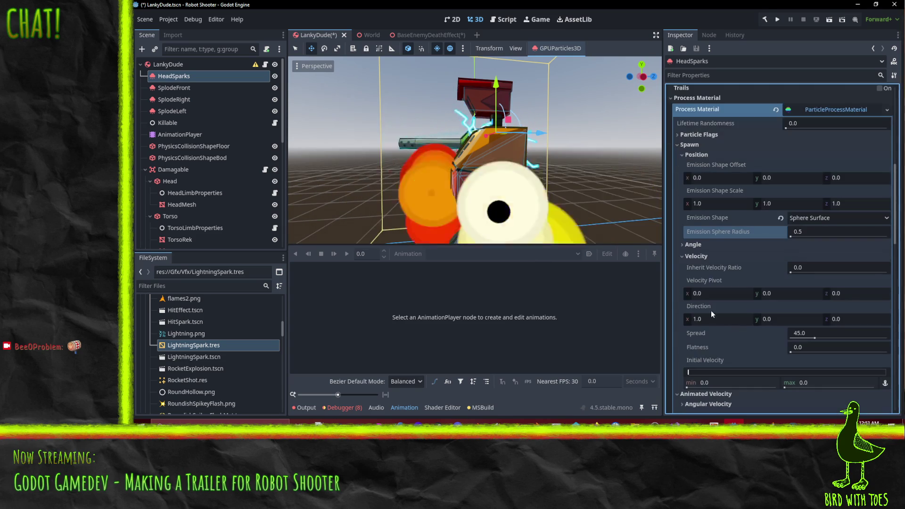
click(724, 384)
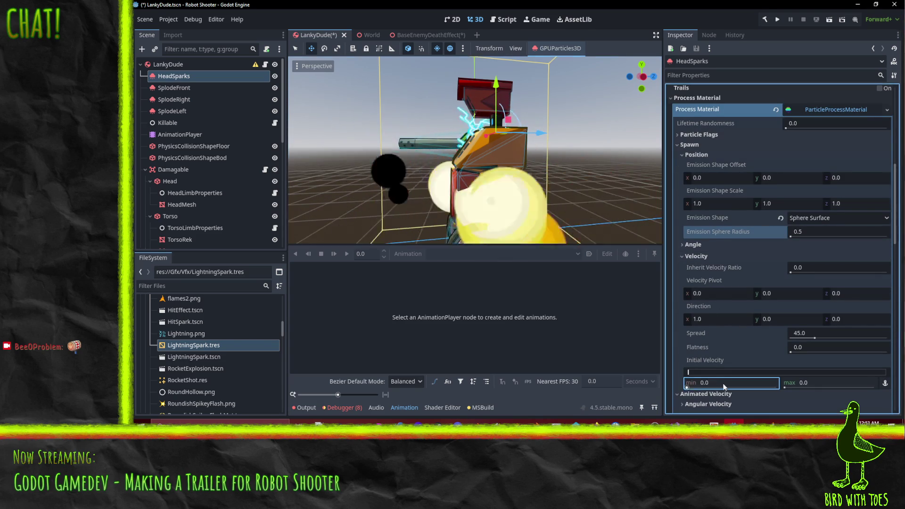
text(5)
click(829, 384)
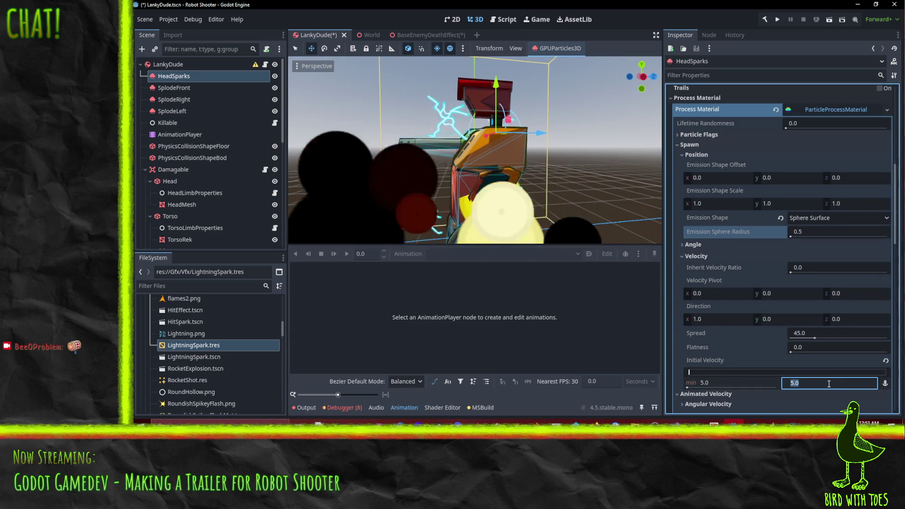
text(20)
key(Return)
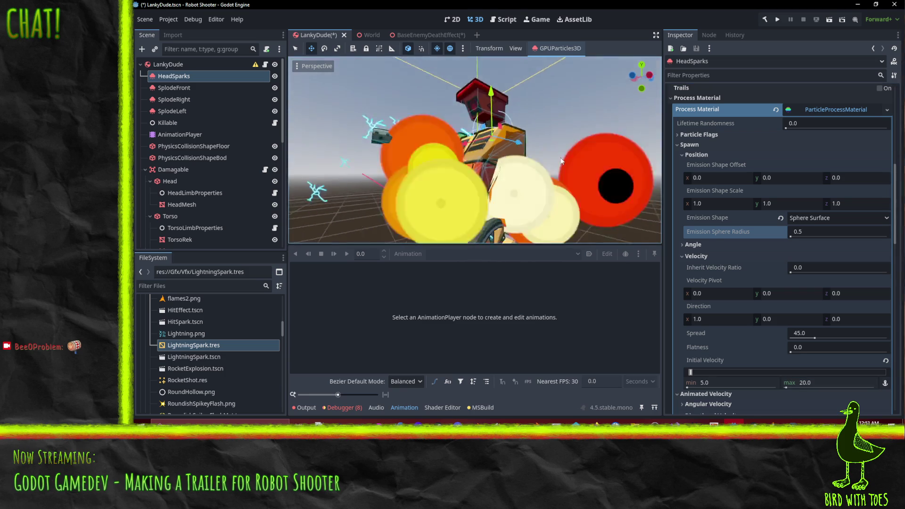
Step: Rotate HeadSparks 90 degrees so the sparks shoot upward
drag(615, 194, 592, 194)
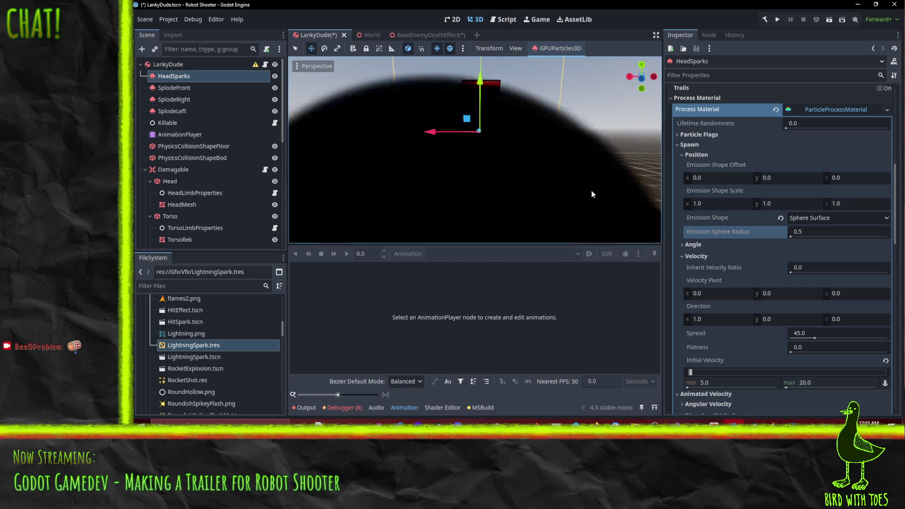
click(324, 48)
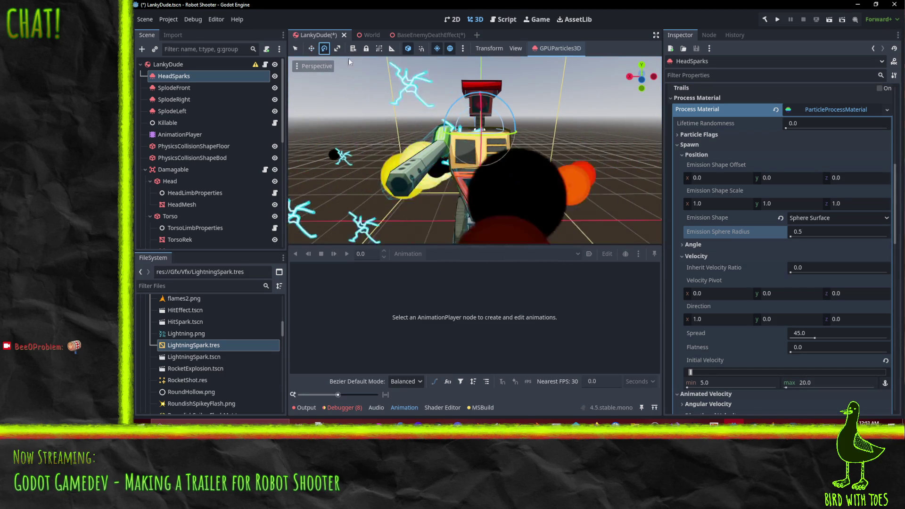
drag(490, 98, 546, 150)
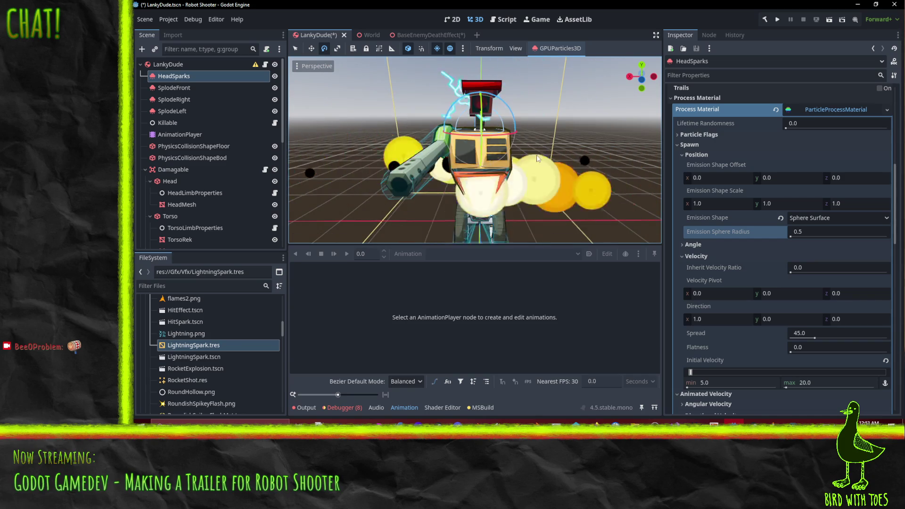
key(w)
scroll(476, 164, down, 8)
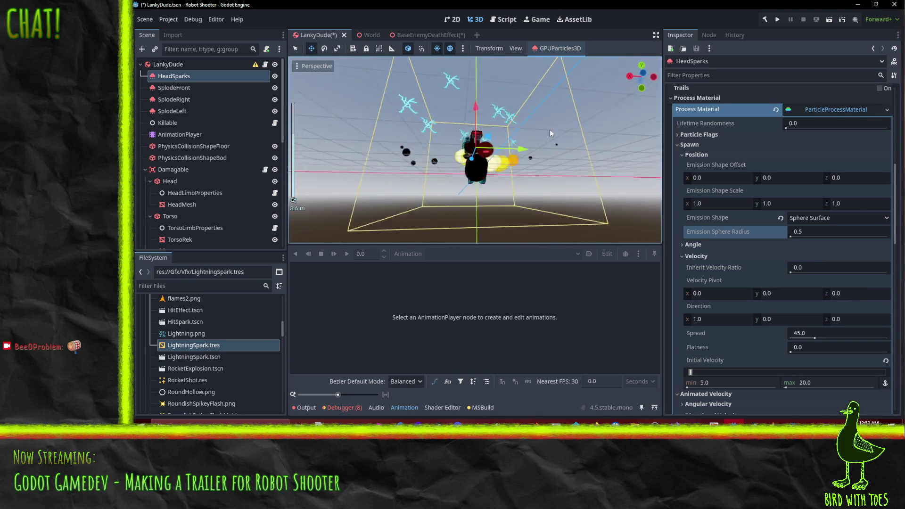
Step: Set the velocity Spread to 5.0 and preview the narrower spark spray
drag(550, 133, 790, 333)
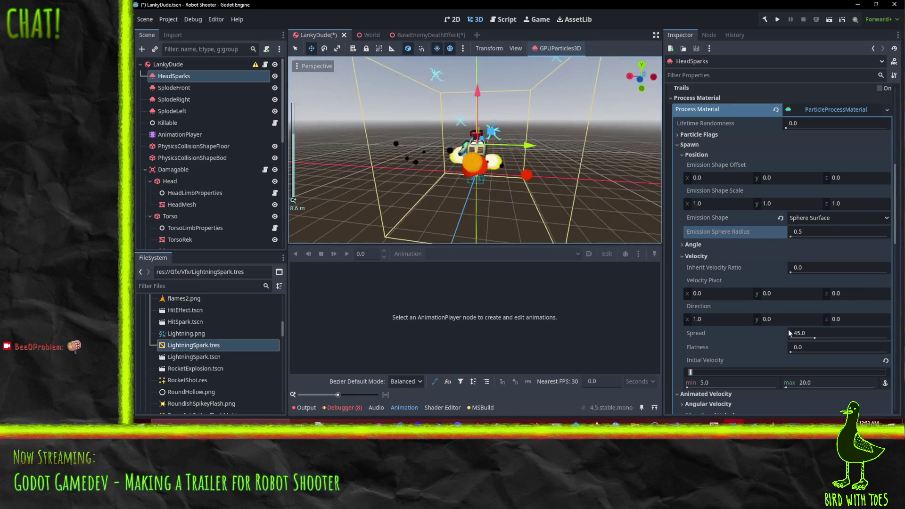
click(819, 335)
text(5)
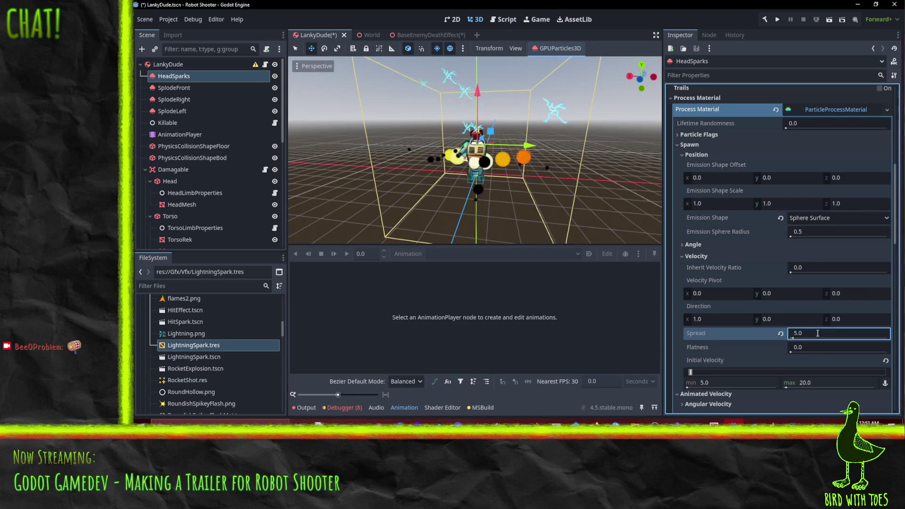
key(Return)
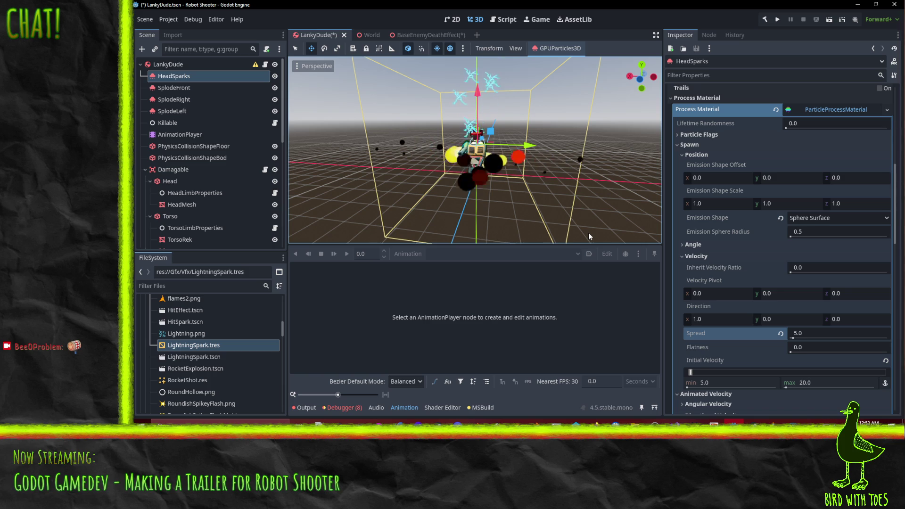
mouse_move(500, 176)
mouse_down()
mouse_move(620, 180)
mouse_move(541, 142)
mouse_move(435, 133)
mouse_up()
scroll(448, 137, up, 2)
scroll(504, 148, down, 3)
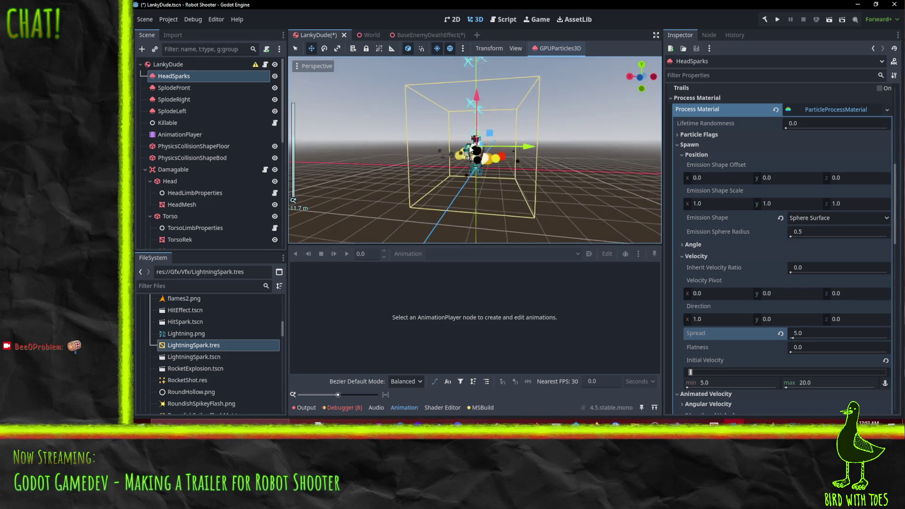
scroll(504, 150, down, 3)
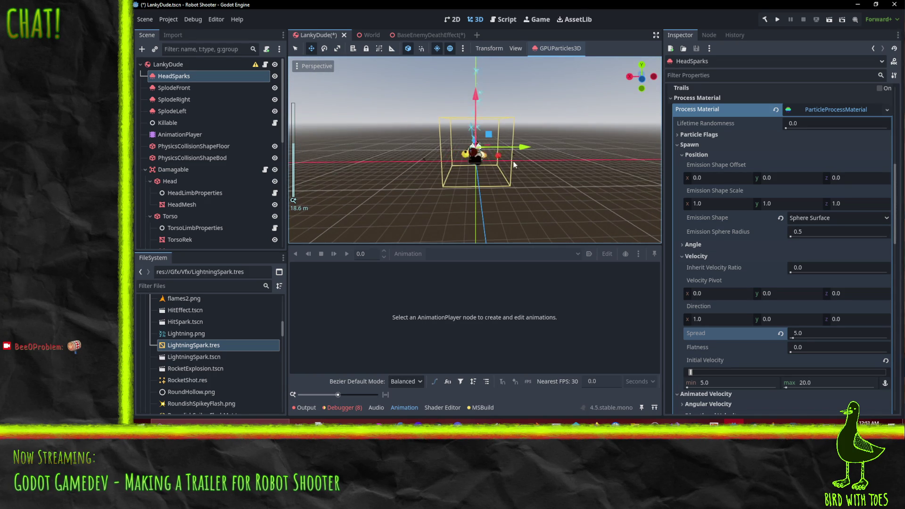
scroll(514, 164, up, 4)
mouse_move(514, 165)
mouse_down()
mouse_move(437, 126)
mouse_move(511, 161)
mouse_move(527, 156)
mouse_up()
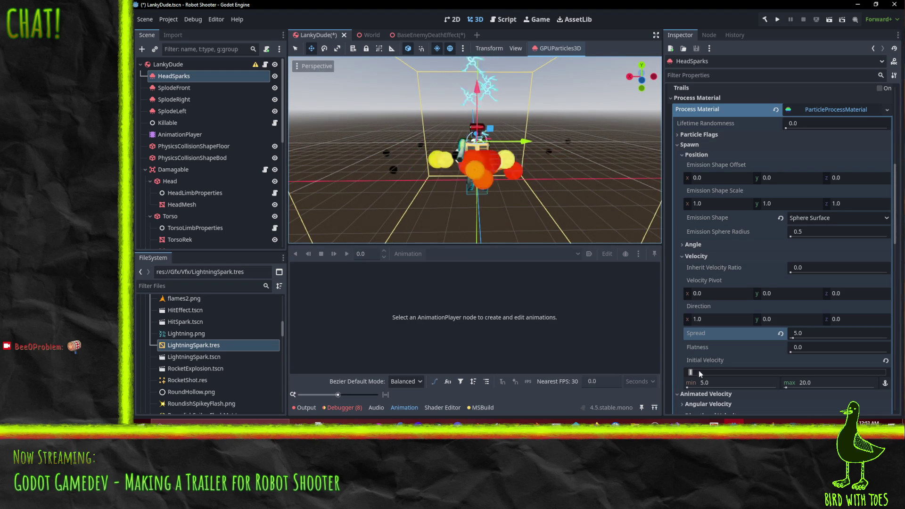
Step: Switch HeadSparks' emission shape from Sphere Surface to Point
click(801, 349)
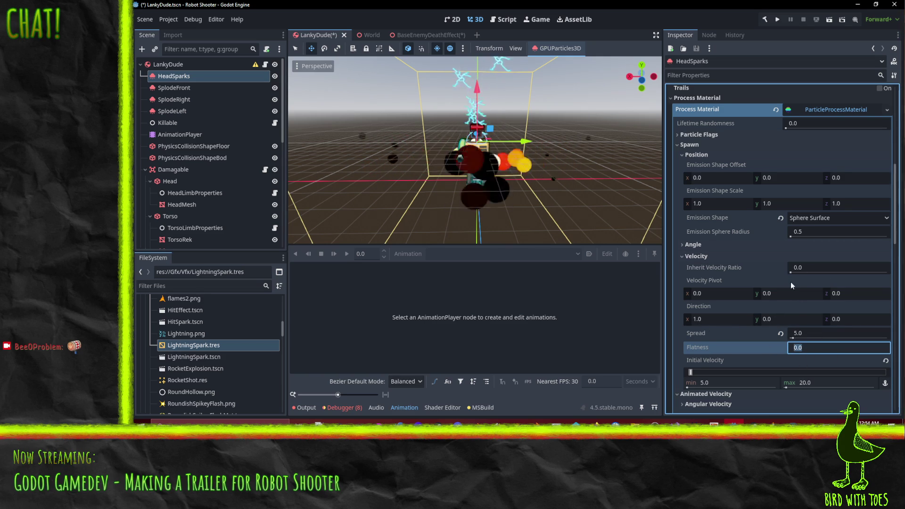
click(713, 246)
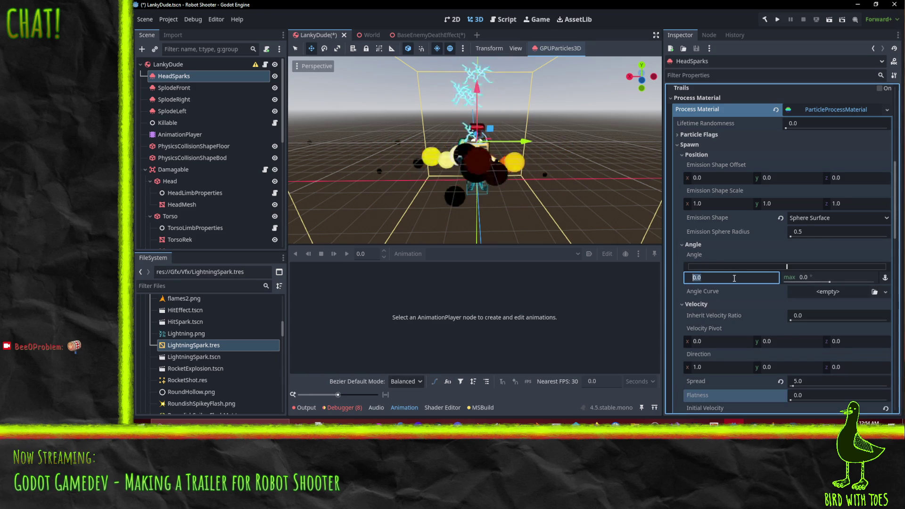
click(827, 233)
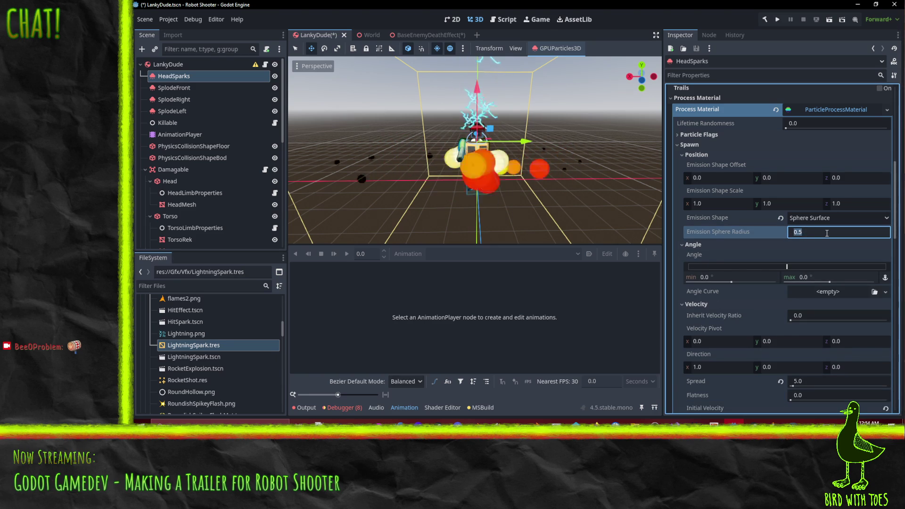
click(826, 219)
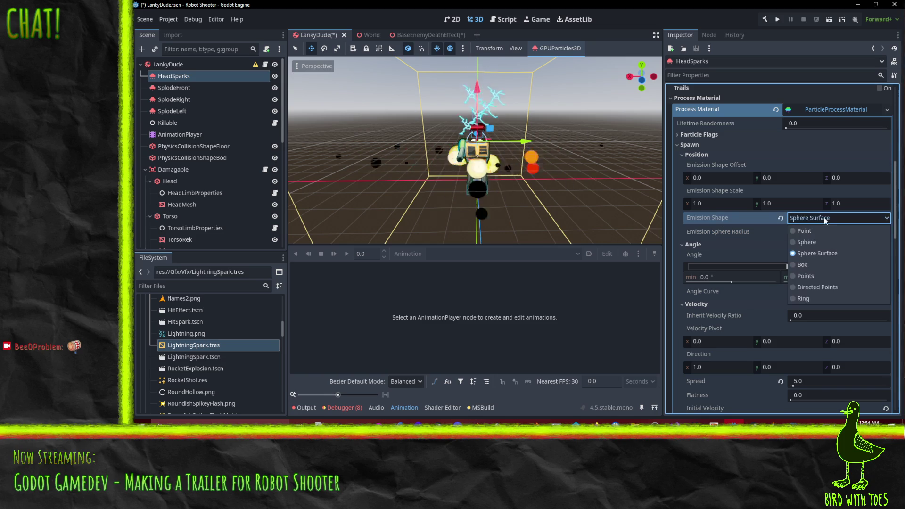
click(825, 234)
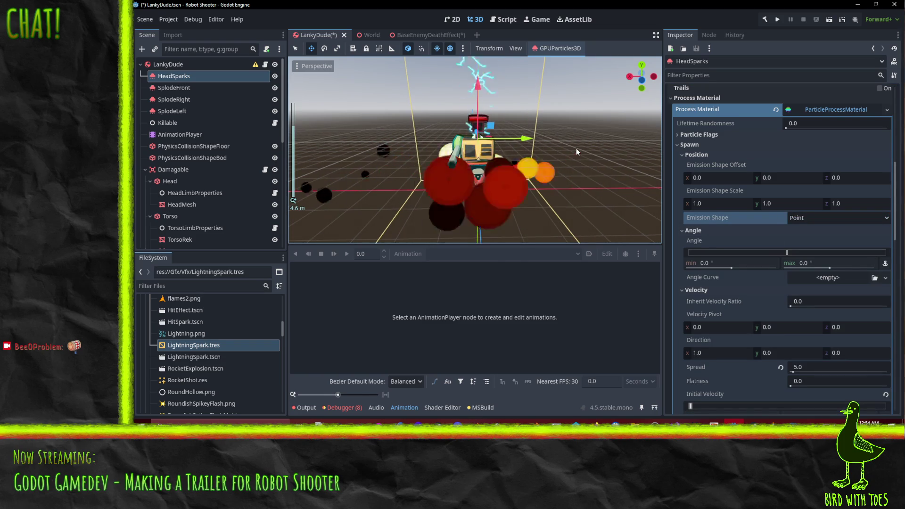
click(819, 217)
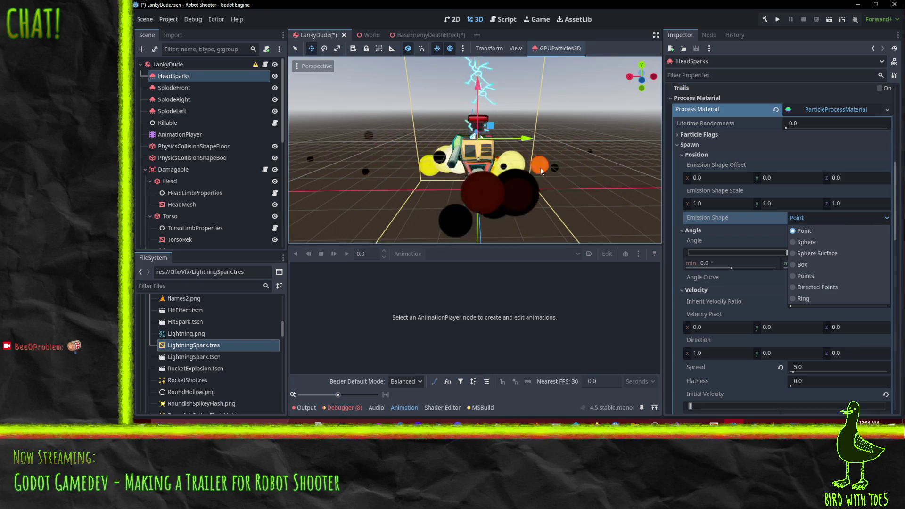
key(Escape)
Step: Set HeadSparks' angular velocity to range from -300 to 300, replacing an initial -20 to 20
scroll(811, 301, down, 5)
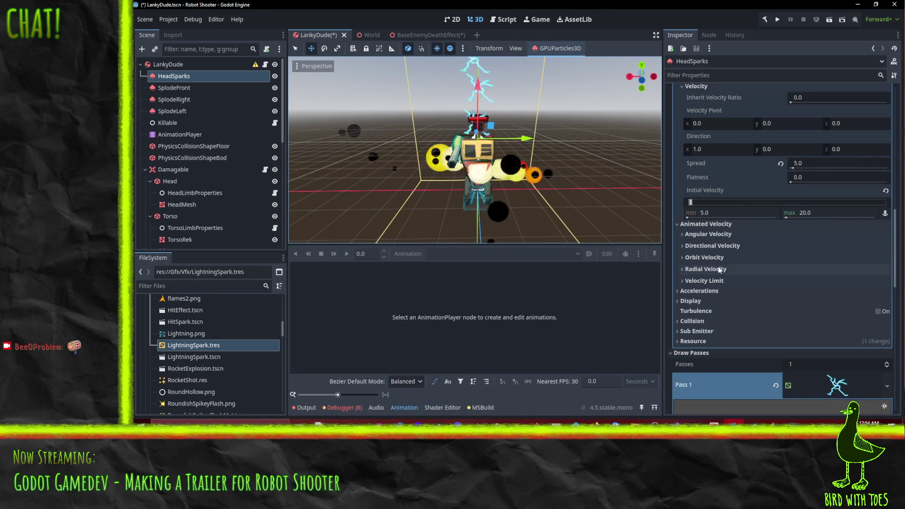
click(712, 235)
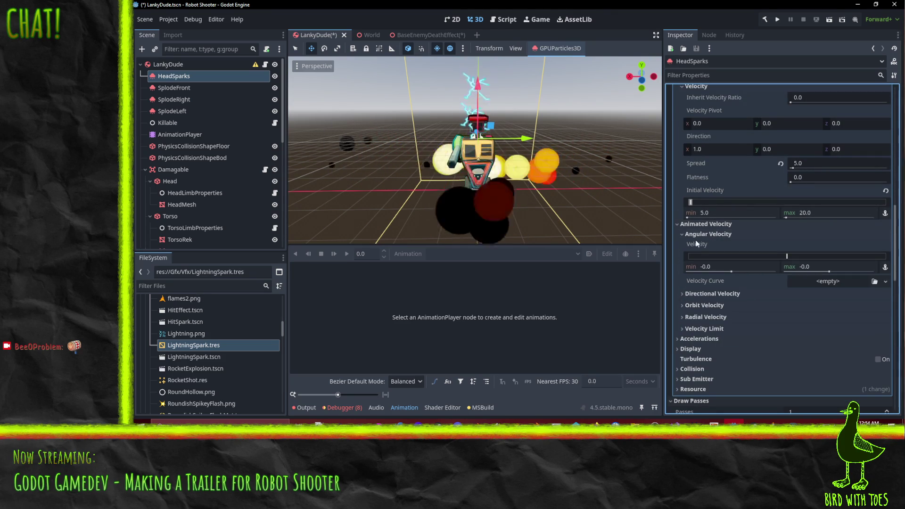
click(735, 267)
text(-)
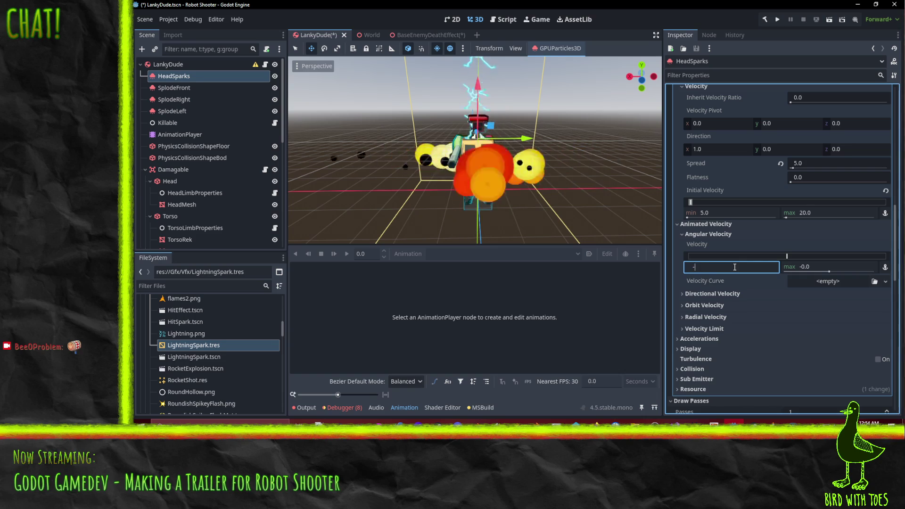
text(20)
click(822, 265)
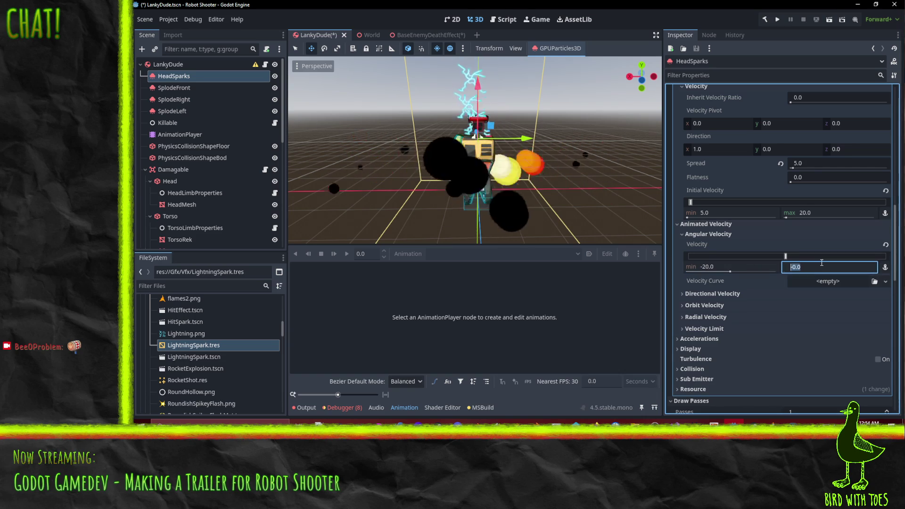
text(20)
key(Return)
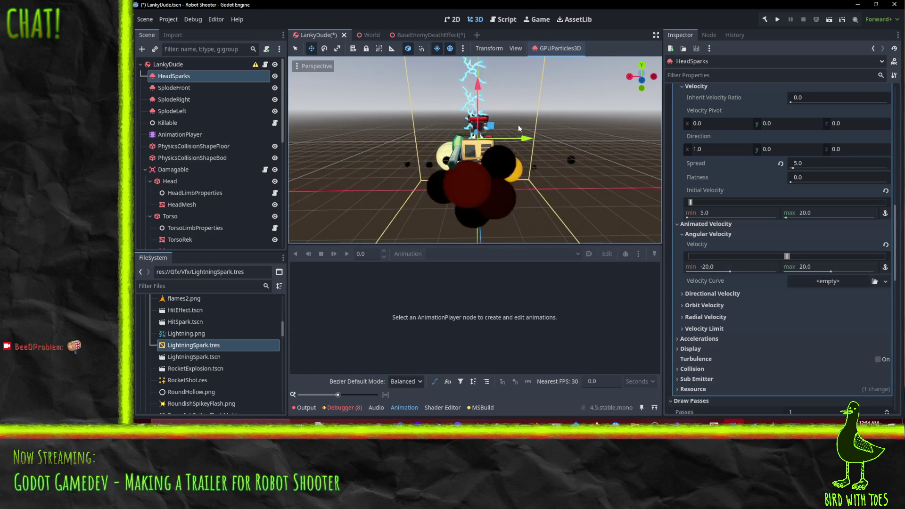
click(740, 267)
text(-5)
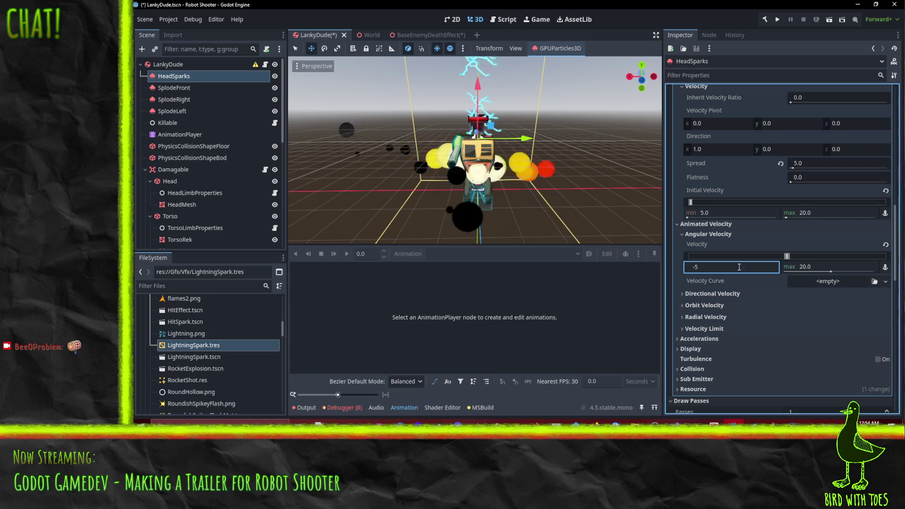
text(00)
key(Return)
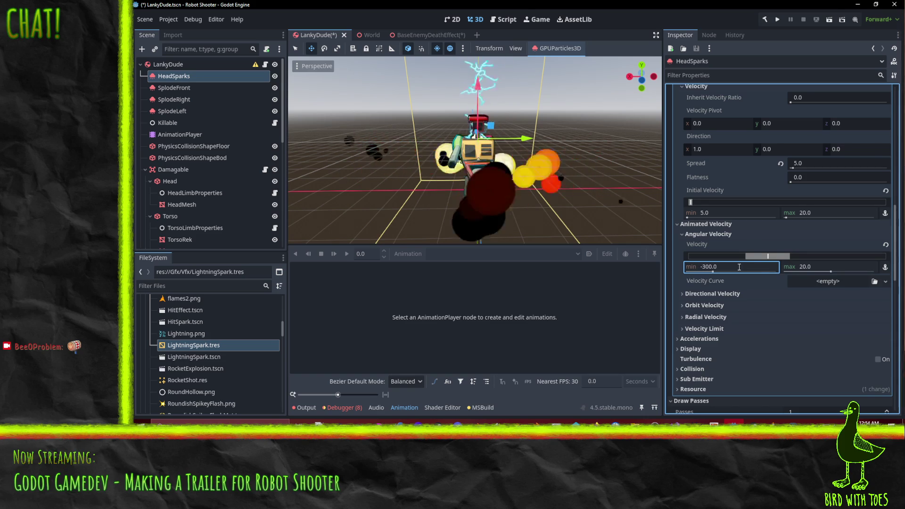
click(821, 268)
text(300)
key(Return)
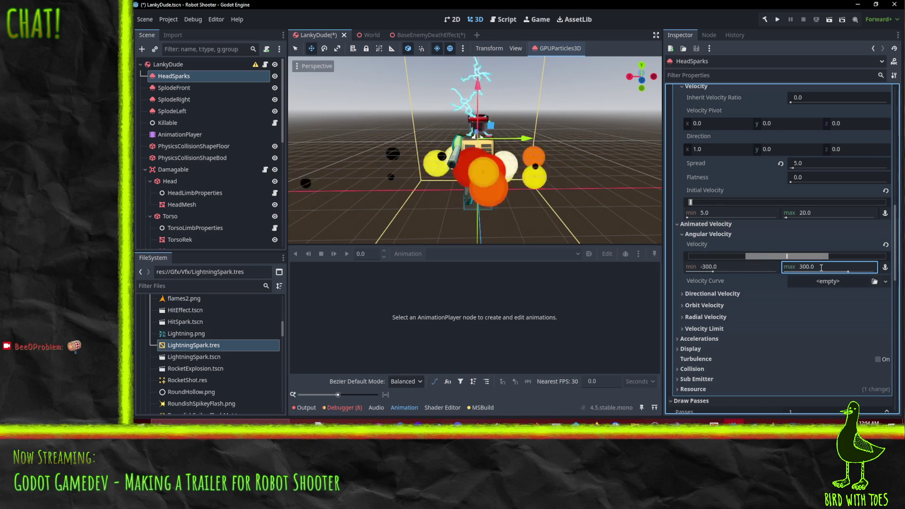
scroll(415, 137, down, 3)
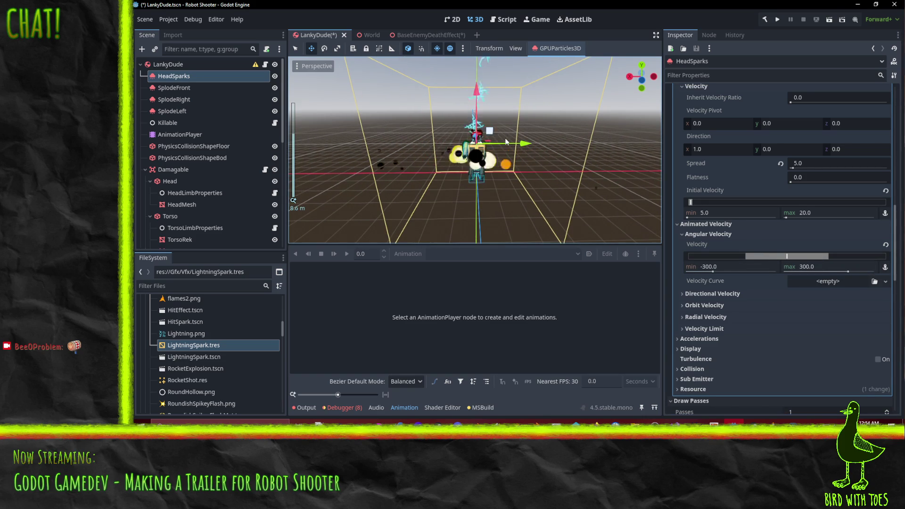
Step: Set HeadSparks' Display animation speed range to 1.0–5.0
scroll(781, 282, down, 5)
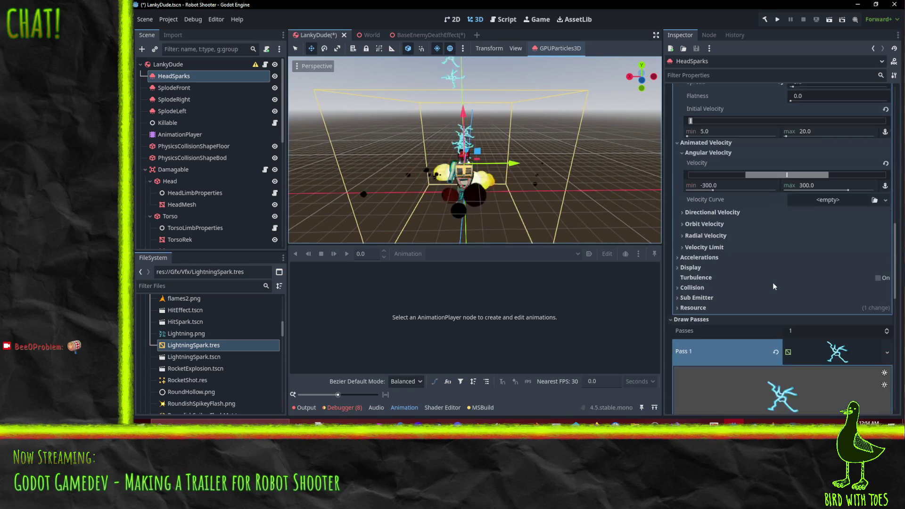
click(704, 226)
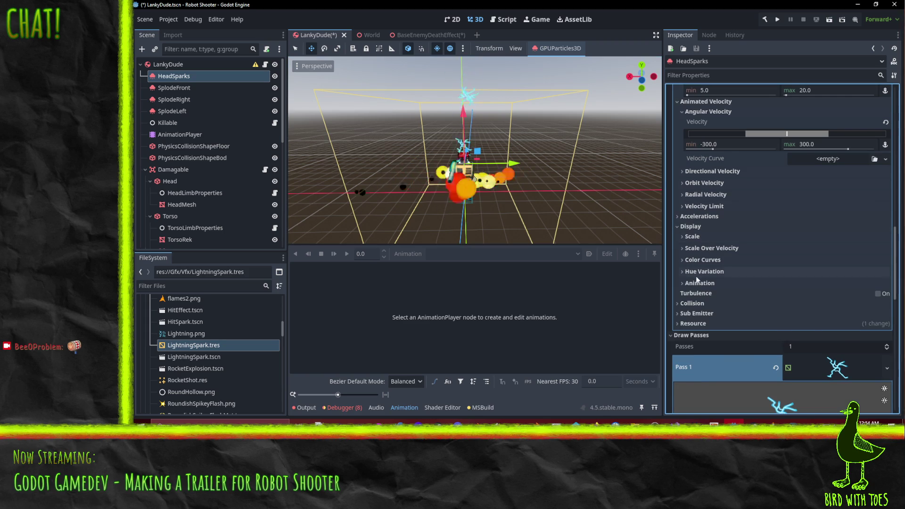
click(708, 283)
scroll(726, 279, down, 3)
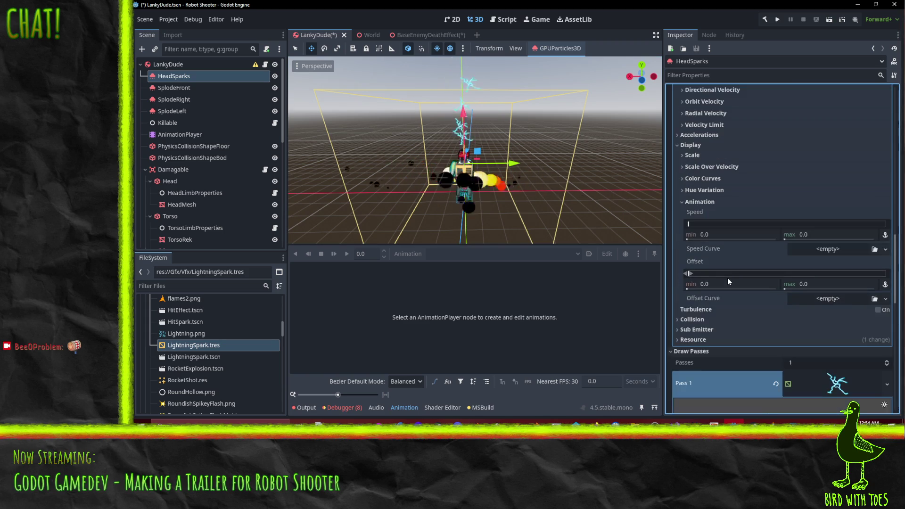
click(728, 233)
text(2)
click(817, 236)
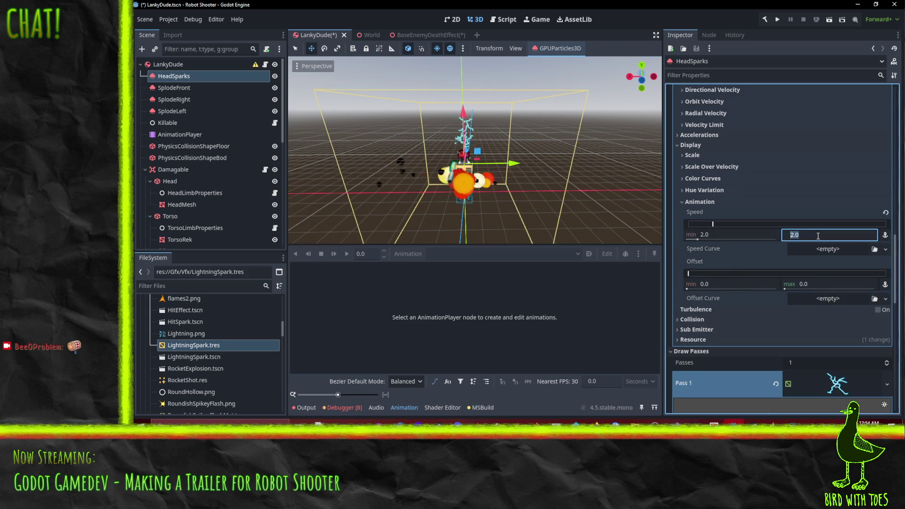
click(756, 238)
text(1)
click(814, 235)
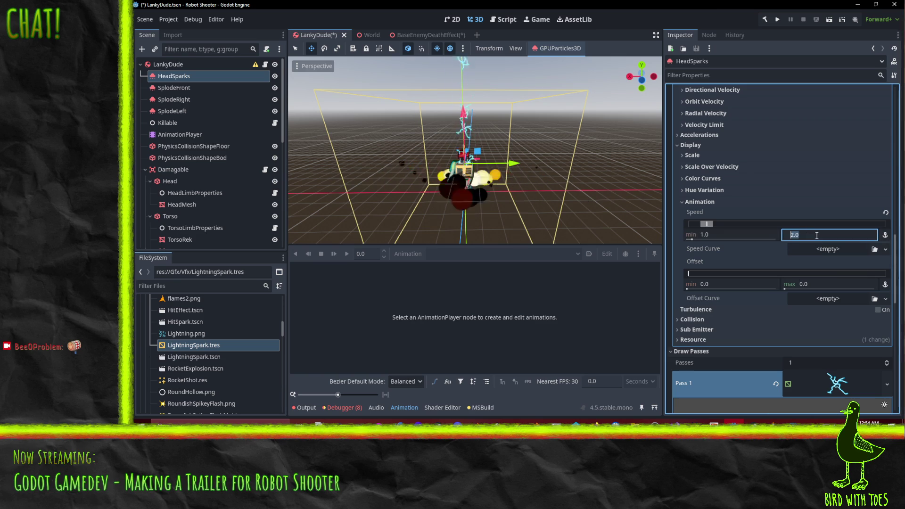
text(5)
key(shift+Tab)
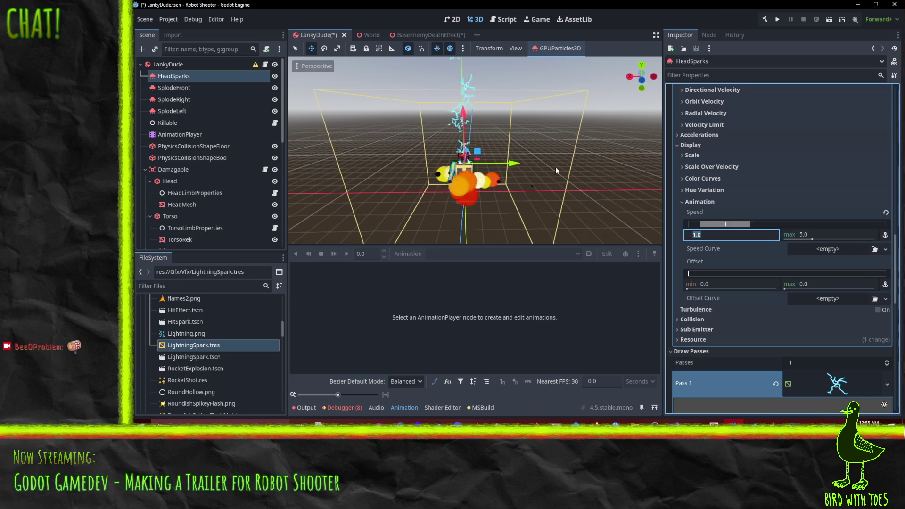
scroll(541, 160, up, 5)
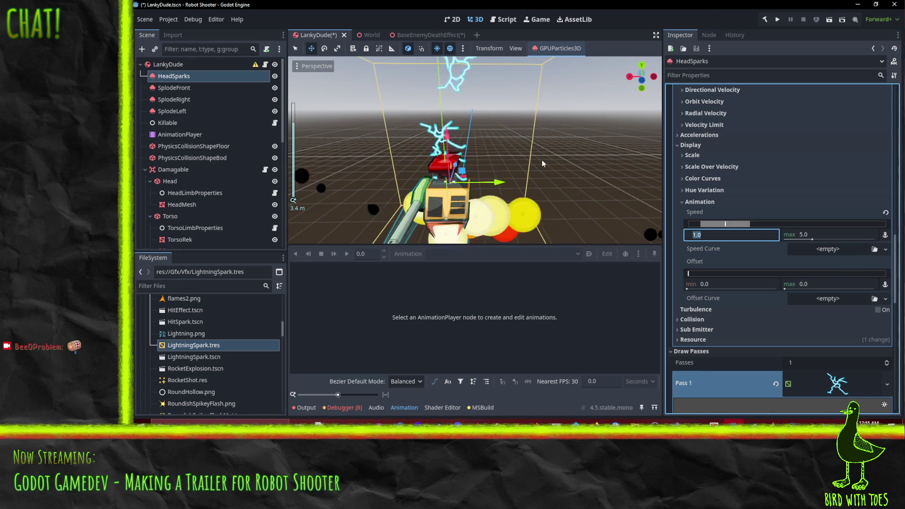
scroll(542, 160, down, 5)
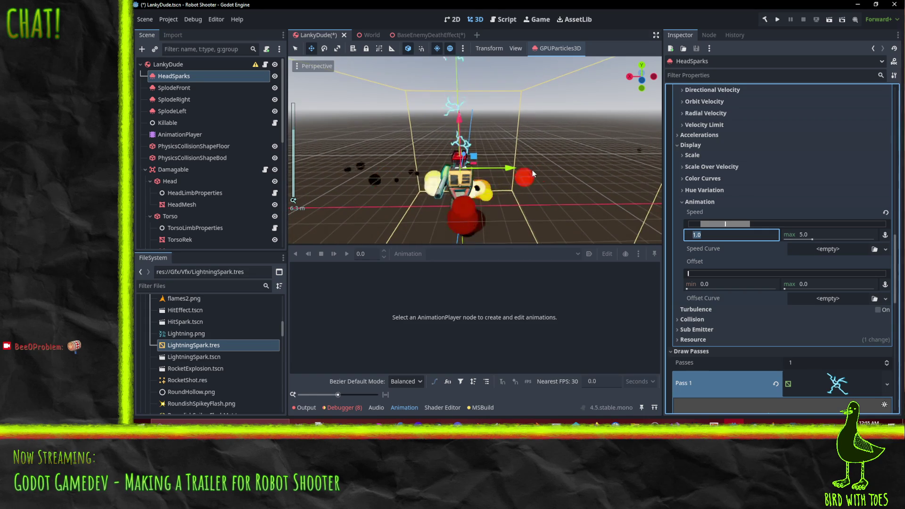
Step: Set the animation offset range to 0.0–1.0, then select the particle Amount field
mouse_move(480, 151)
mouse_down()
mouse_move(484, 201)
mouse_move(490, 99)
mouse_up()
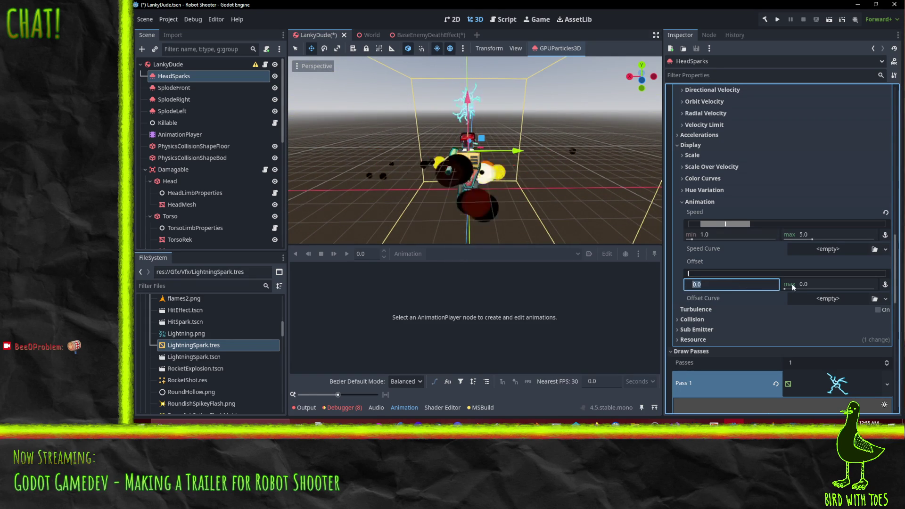
click(822, 285)
text(1)
key(Return)
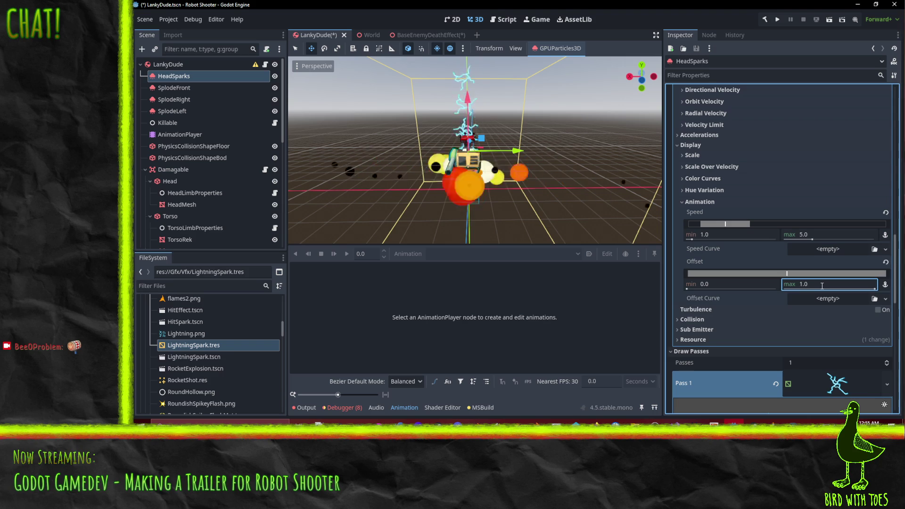
scroll(551, 185, up, 2)
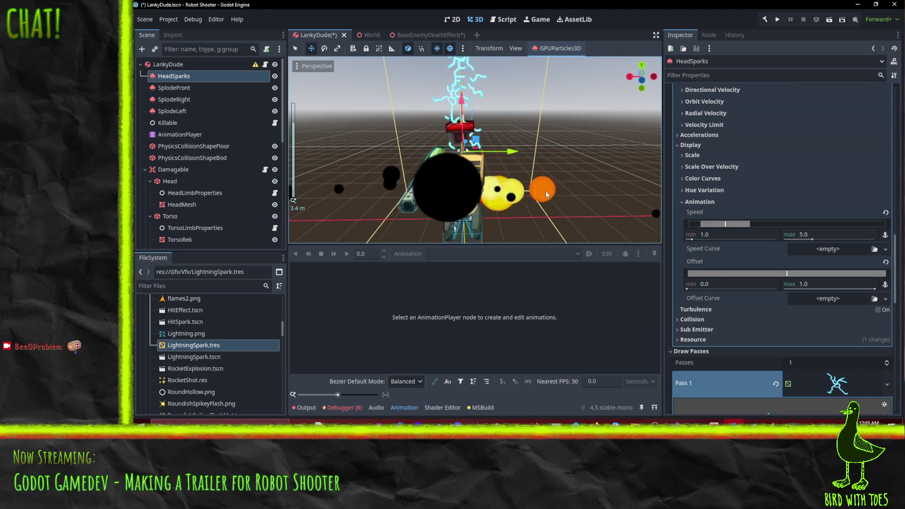
mouse_move(543, 175)
mouse_down()
mouse_move(539, 126)
mouse_move(530, 242)
mouse_up()
scroll(530, 243, up, 2)
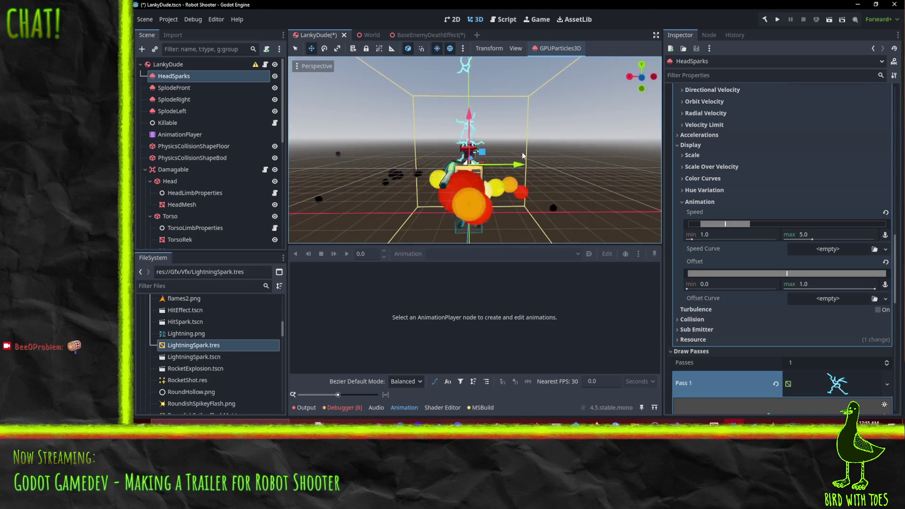
scroll(771, 209, up, 10)
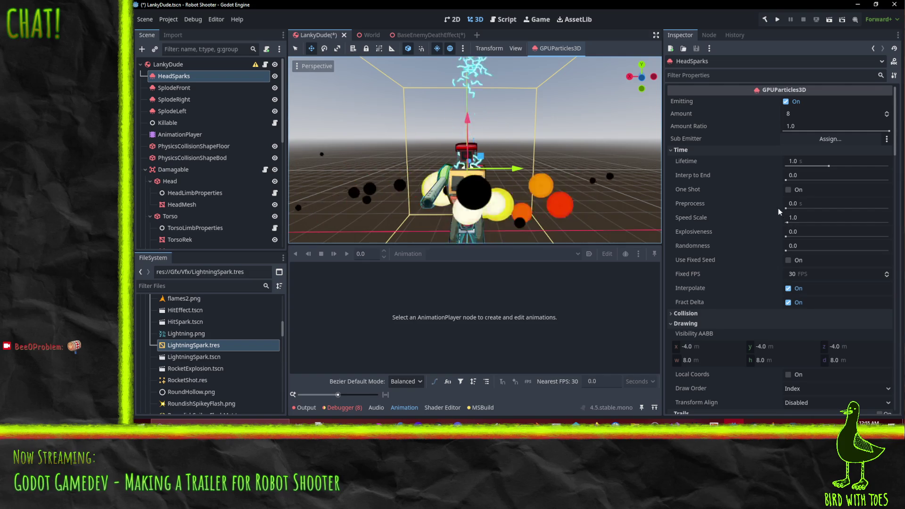
click(813, 114)
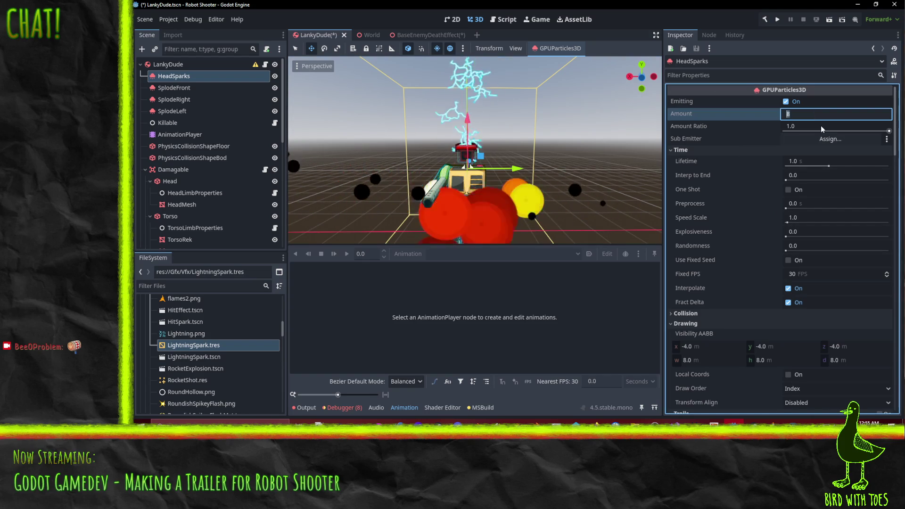
Step: Set the HeadSparks particle Amount to 12
text(12)
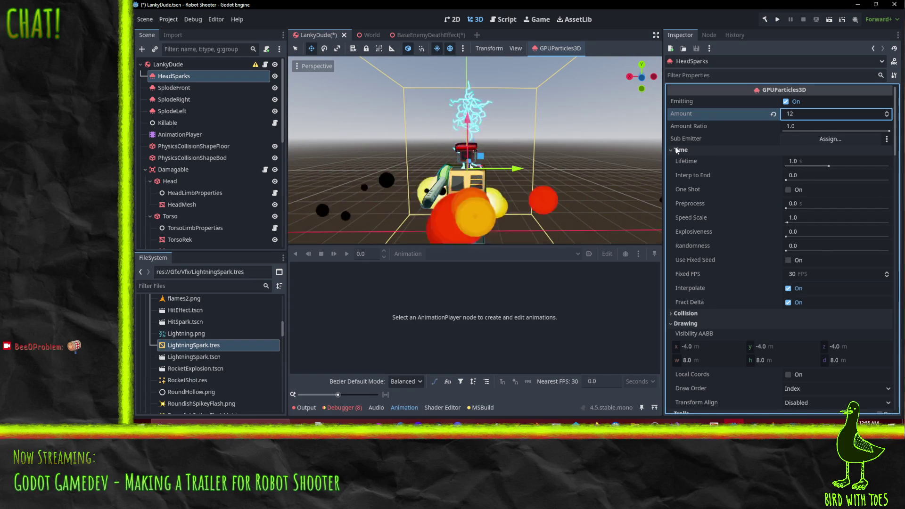
key(Return)
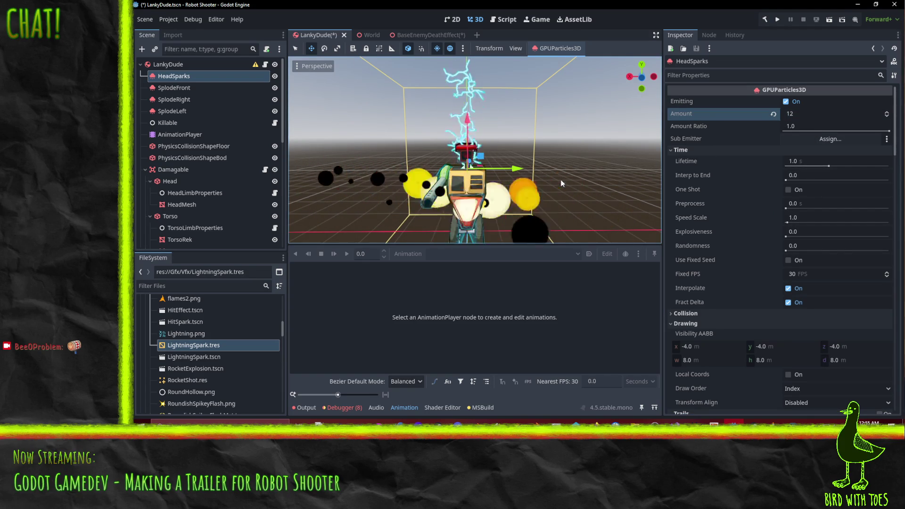
scroll(561, 181, down, 3)
scroll(560, 179, up, 5)
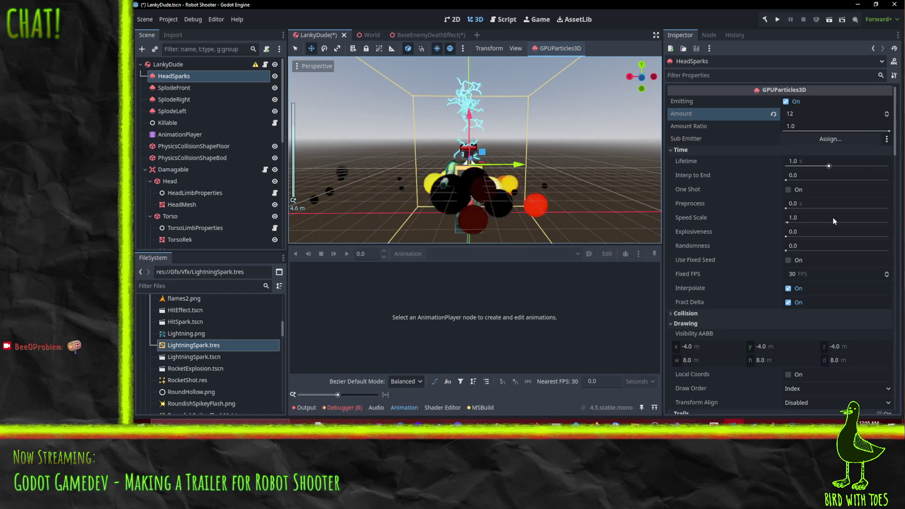
Step: Set the HeadSparks Explosiveness to 0.1 and Randomness to 0.5
click(802, 232)
text(0.1)
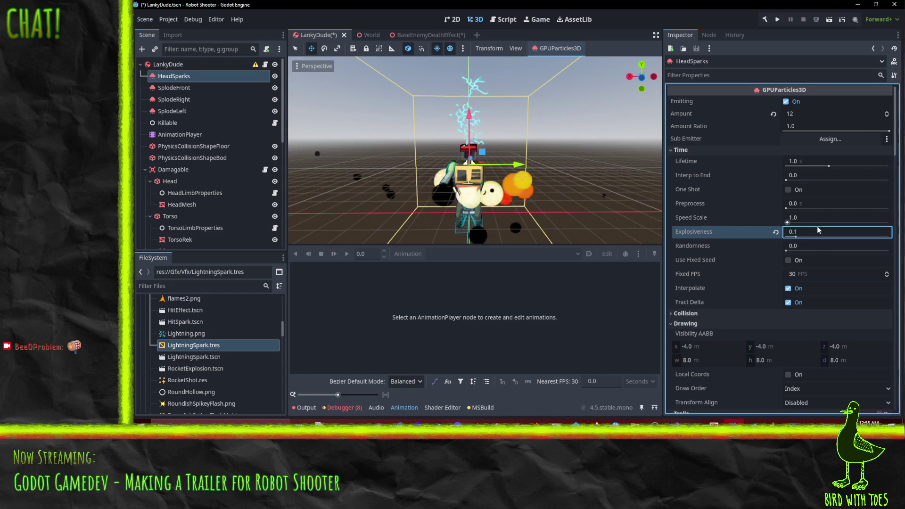
click(809, 246)
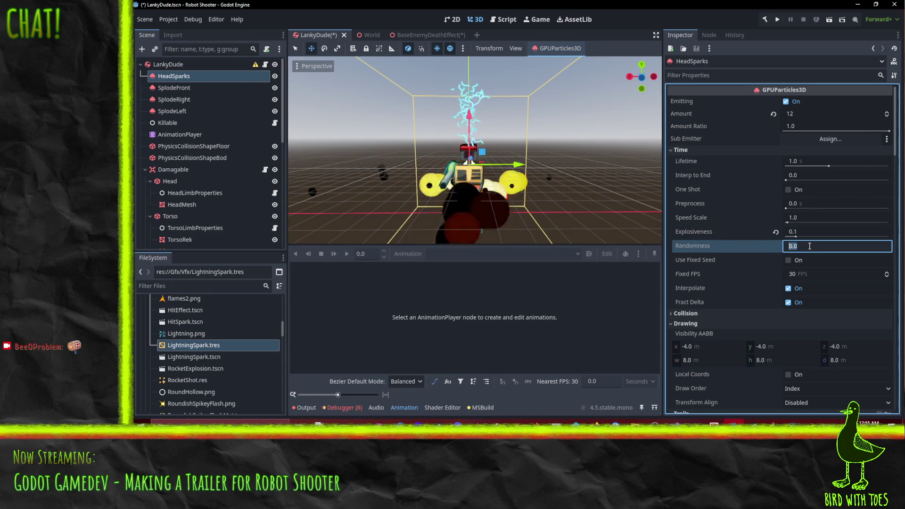
text(0.5)
key(Return)
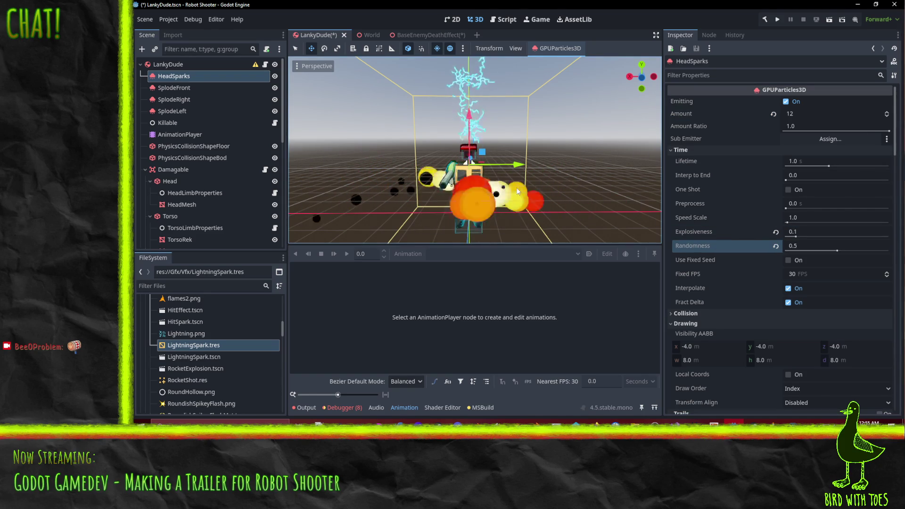
scroll(488, 172, down, 3)
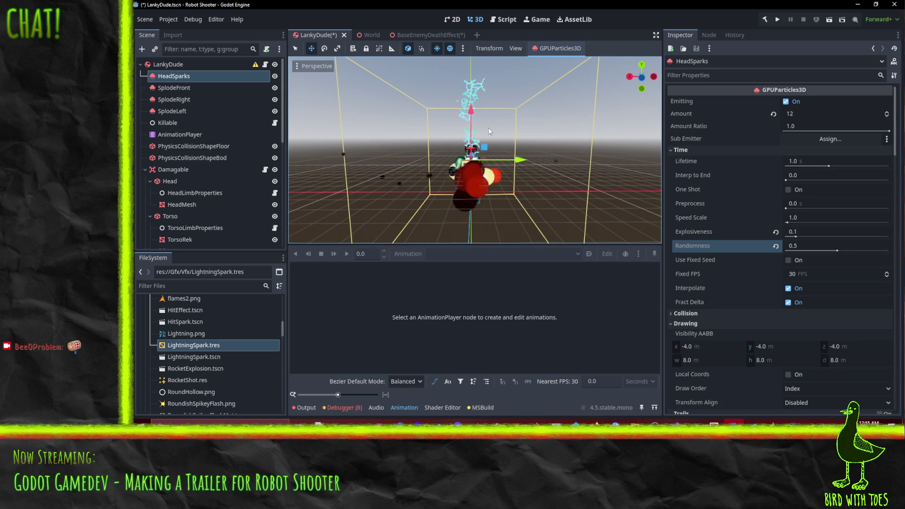
scroll(494, 200, down, 3)
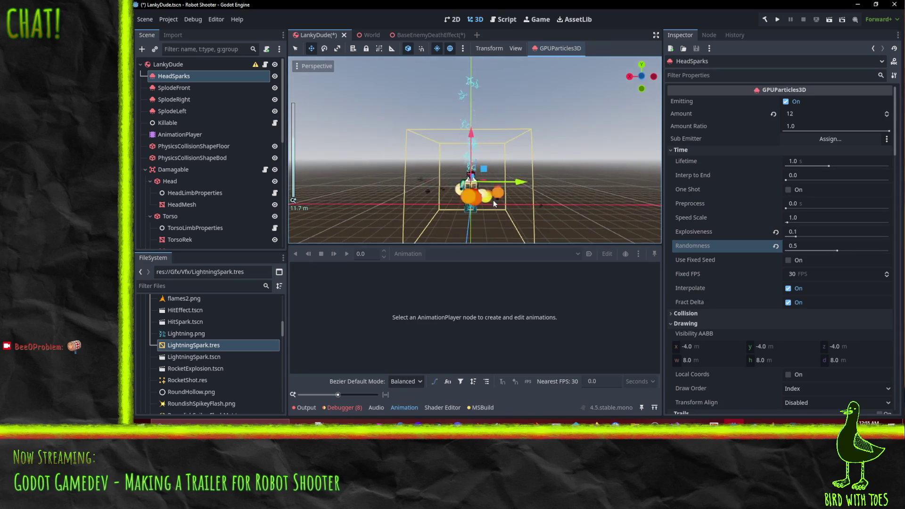
scroll(493, 200, up, 3)
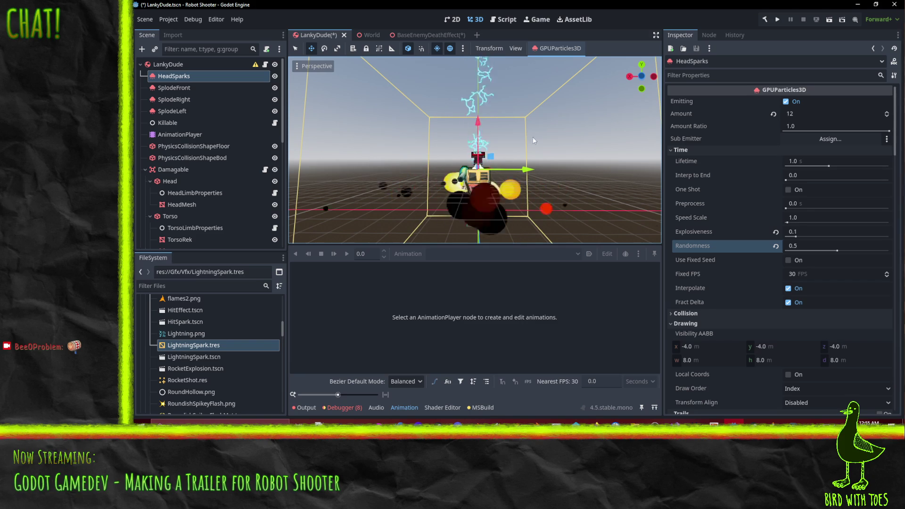
scroll(798, 246, down, 5)
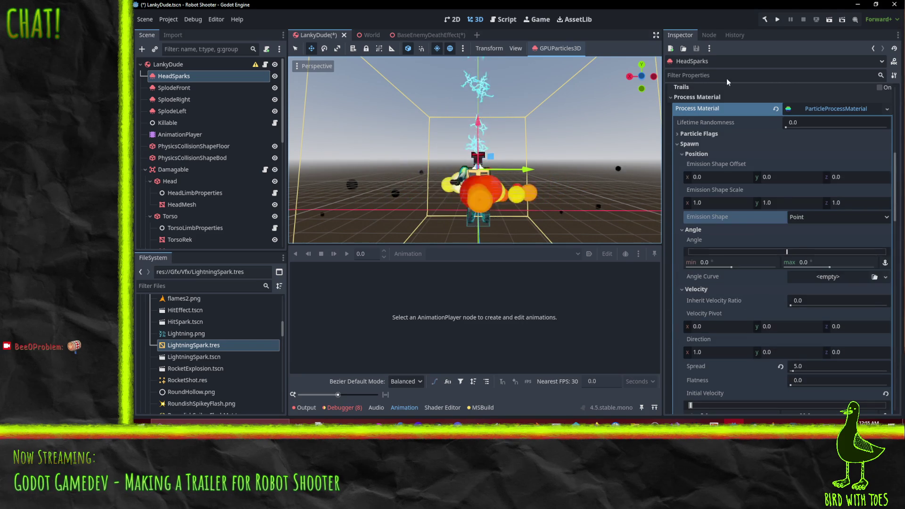
scroll(822, 228, down, 5)
scroll(763, 265, down, 3)
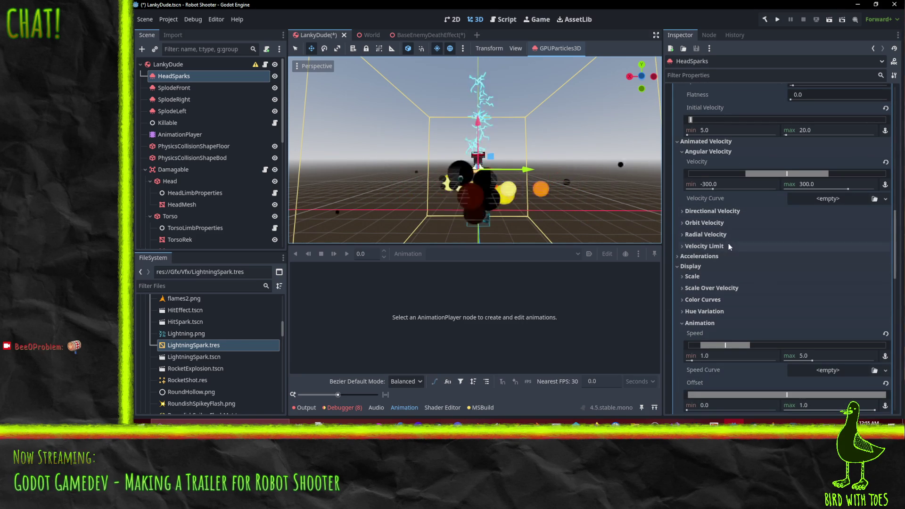
scroll(740, 288, down, 1)
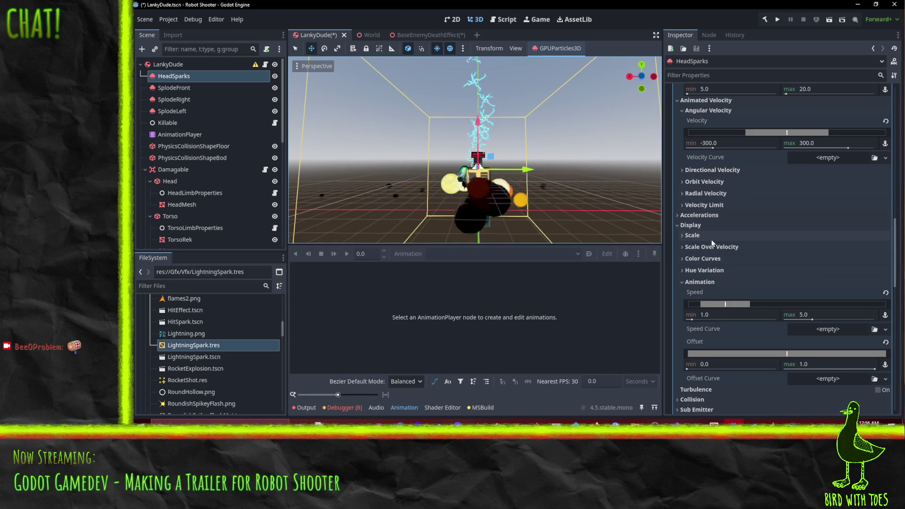
Step: Set the HeadSparks particle scale range to a 0.5 minimum and 1.0 maximum
click(712, 236)
click(740, 267)
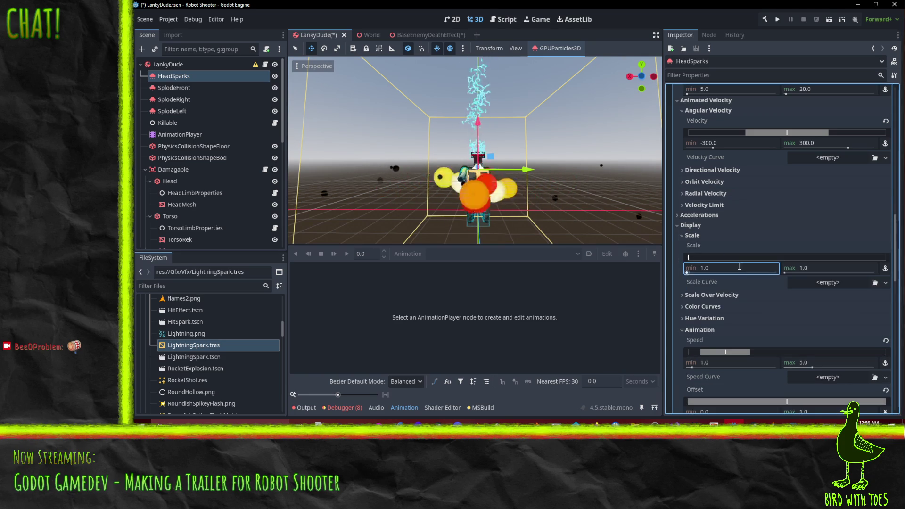
click(822, 267)
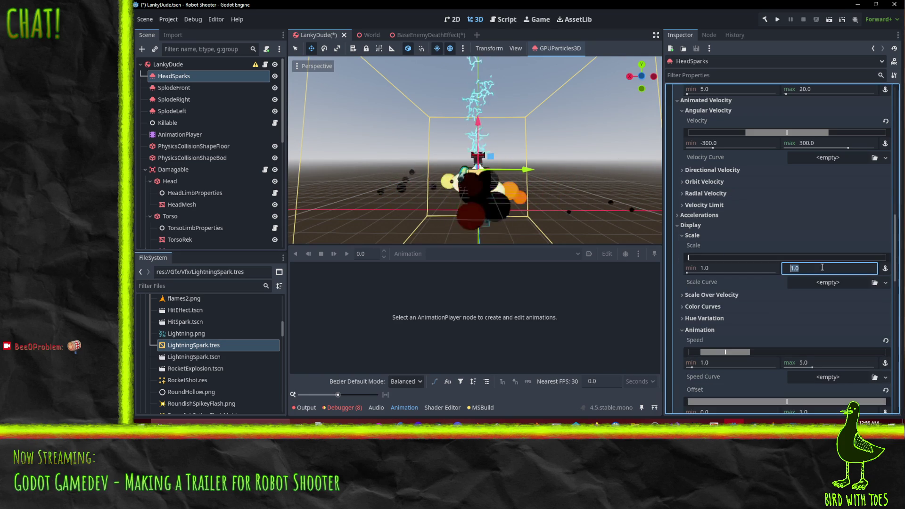
click(751, 269)
key(BackSpace)
text(0.5)
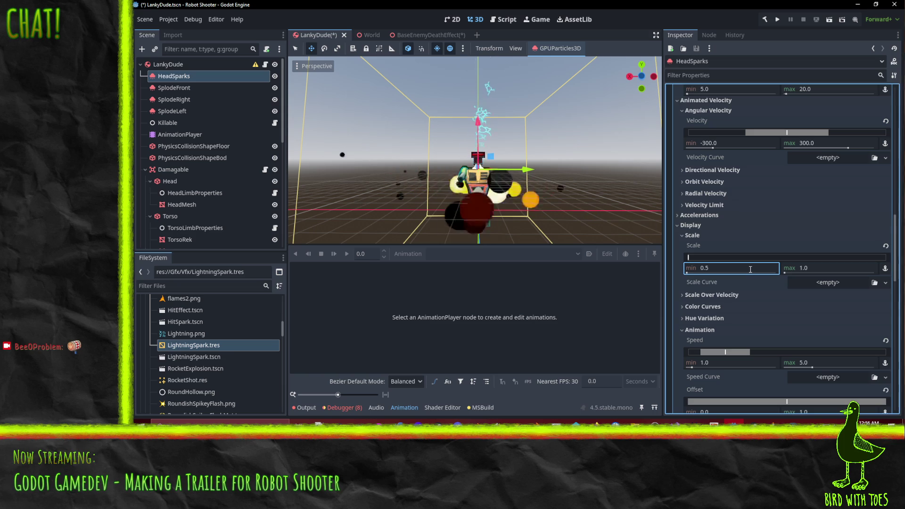
key(Return)
Step: Look through the Color Curves and Animation sections of the process material
scroll(573, 183, up, 2)
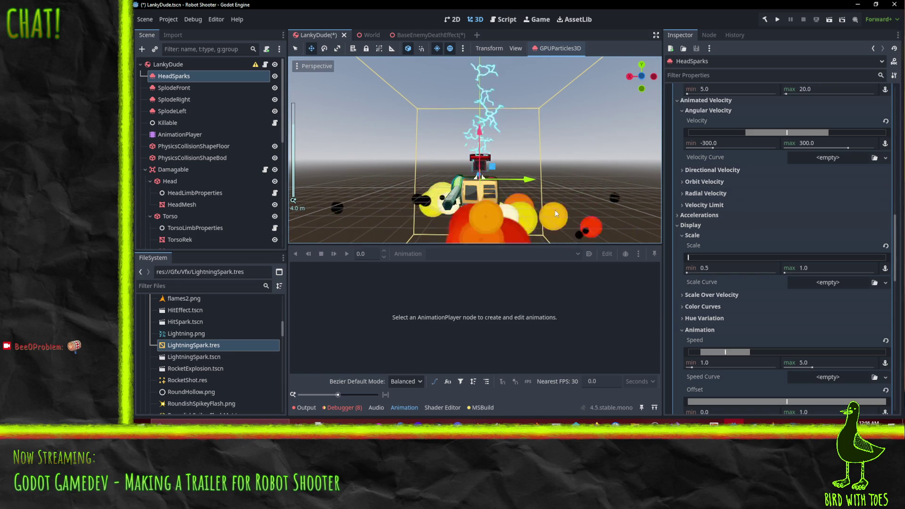
scroll(531, 182, down, 2)
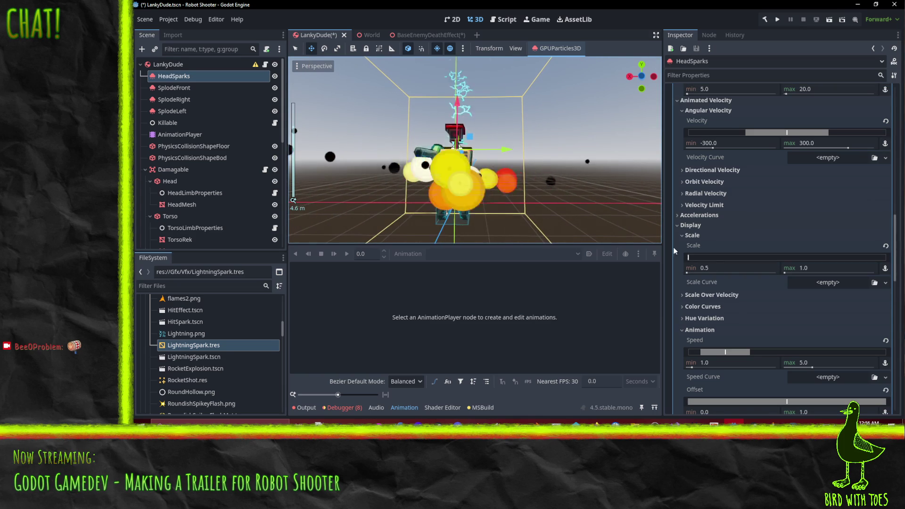
click(730, 307)
click(730, 306)
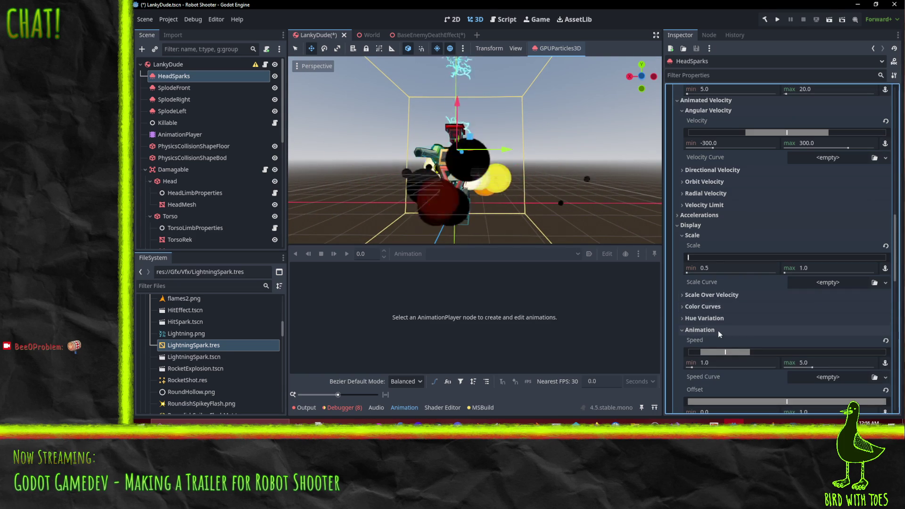
scroll(724, 323, down, 3)
scroll(516, 206, down, 8)
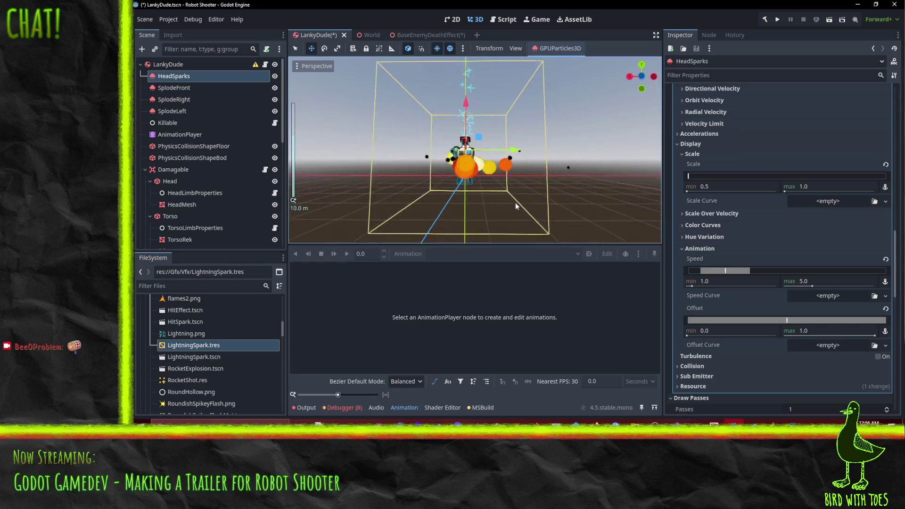
scroll(532, 165, up, 3)
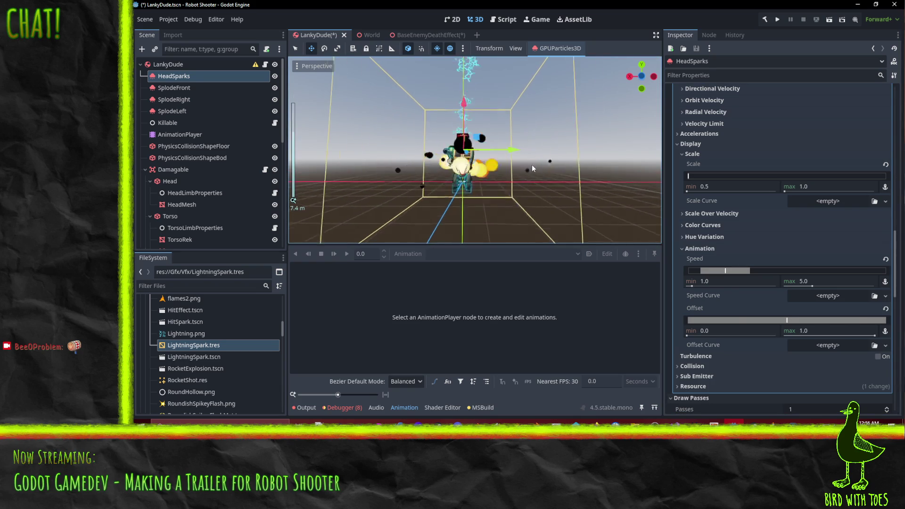
scroll(532, 165, up, 1)
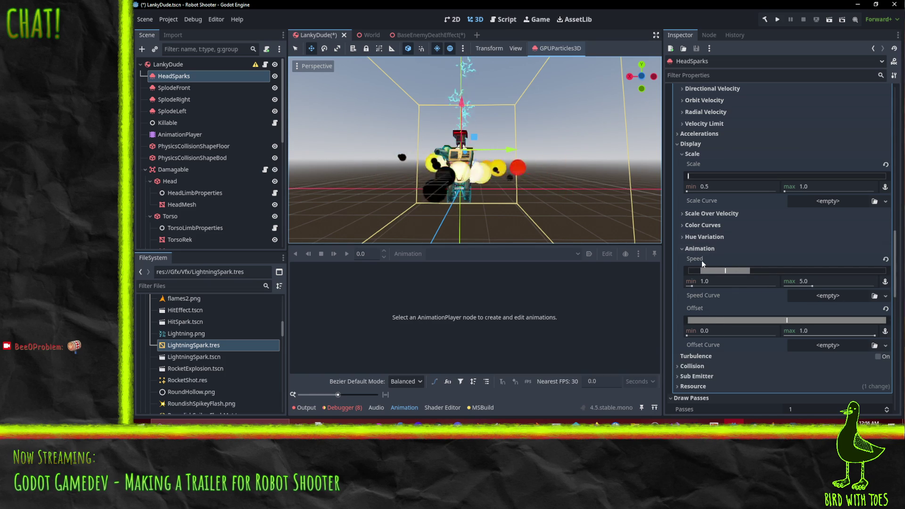
click(701, 261)
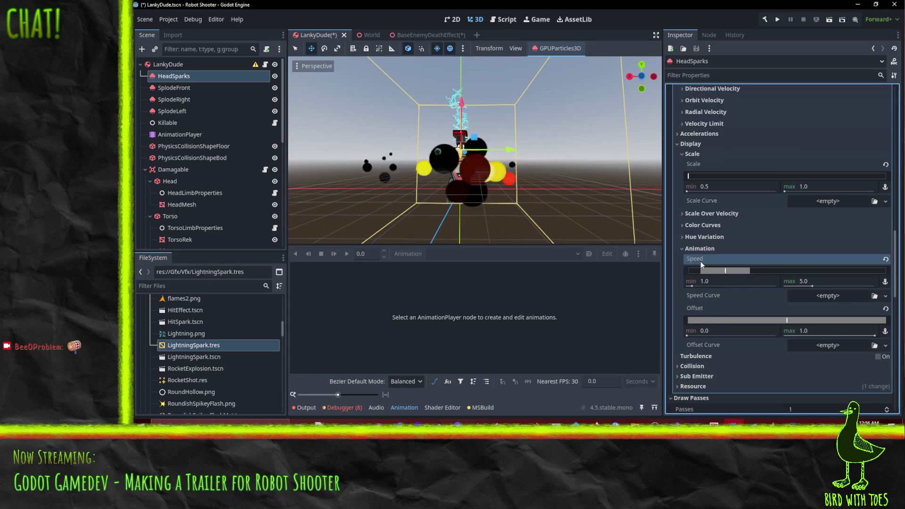
click(693, 250)
click(693, 250)
click(694, 249)
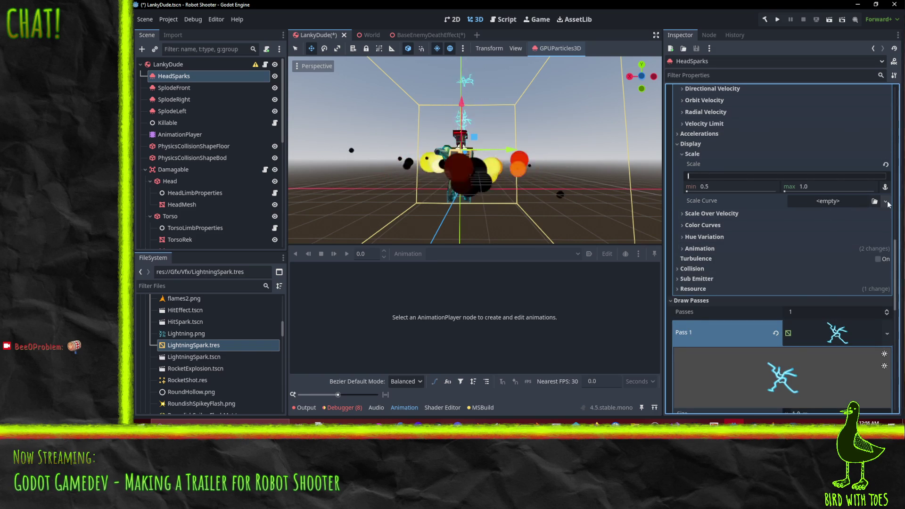
Step: Give HeadSparks a new CurveTexture scale curve that holds at 1.0, then falls convexly to zero
click(862, 226)
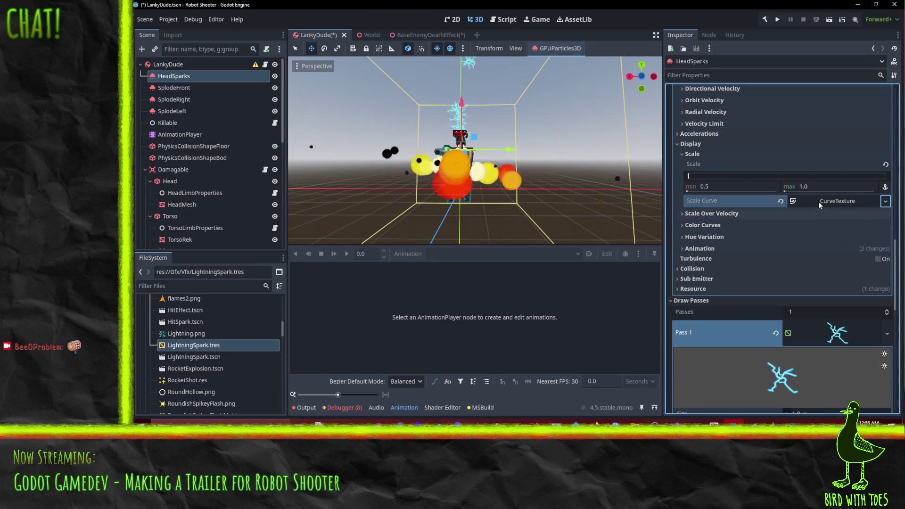
click(820, 202)
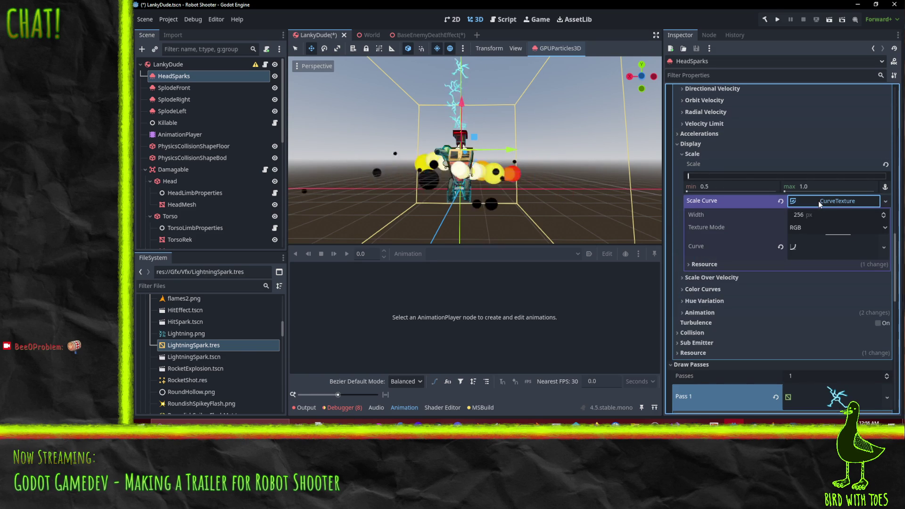
click(794, 251)
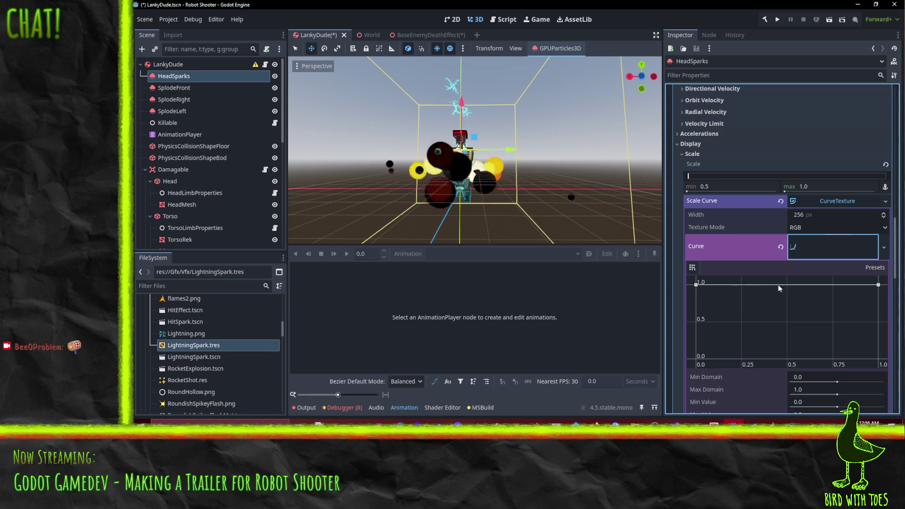
drag(882, 287, 880, 284)
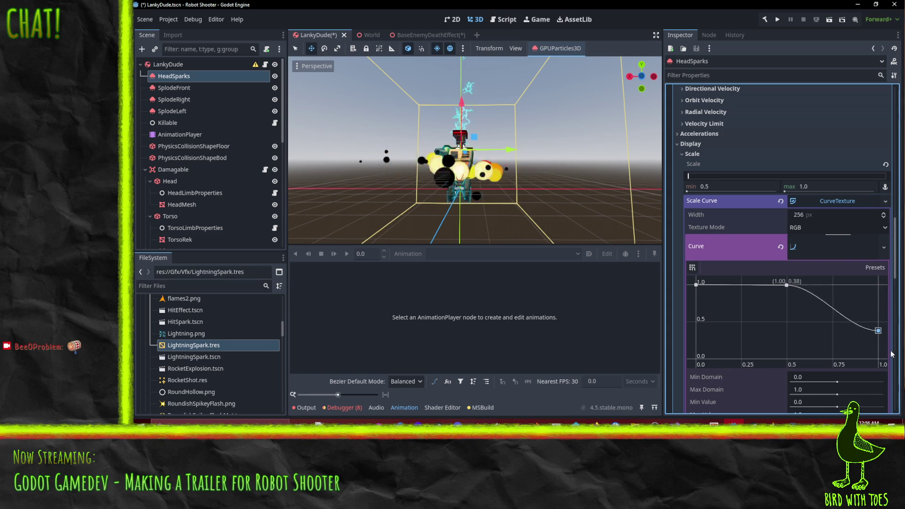
drag(866, 360, 873, 348)
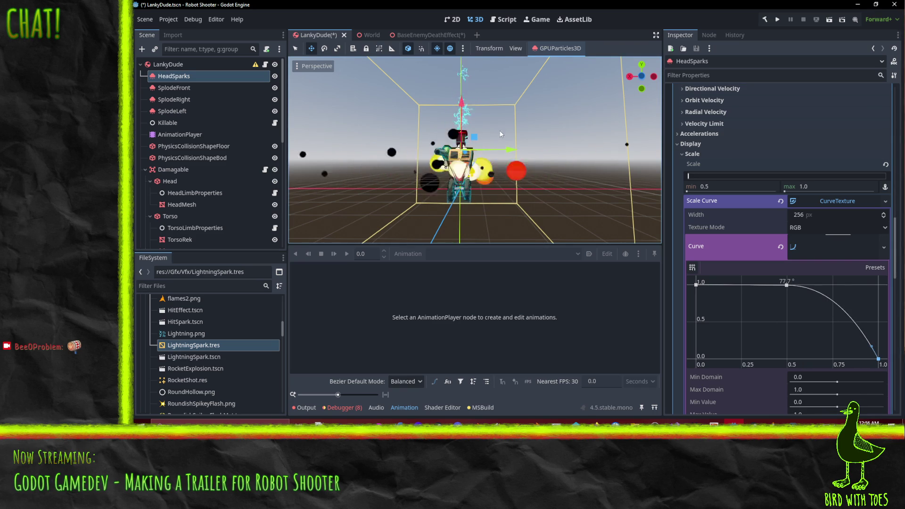
drag(511, 198, 469, 169)
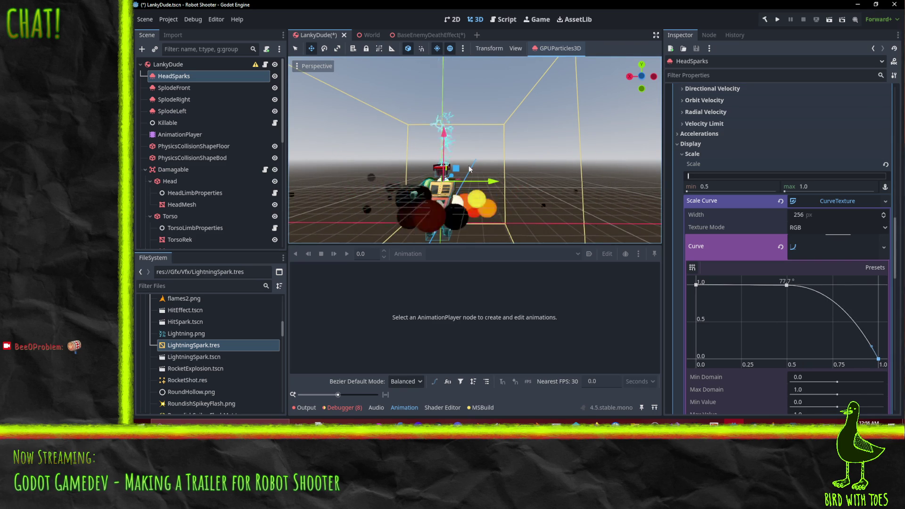
scroll(804, 293, down, 4)
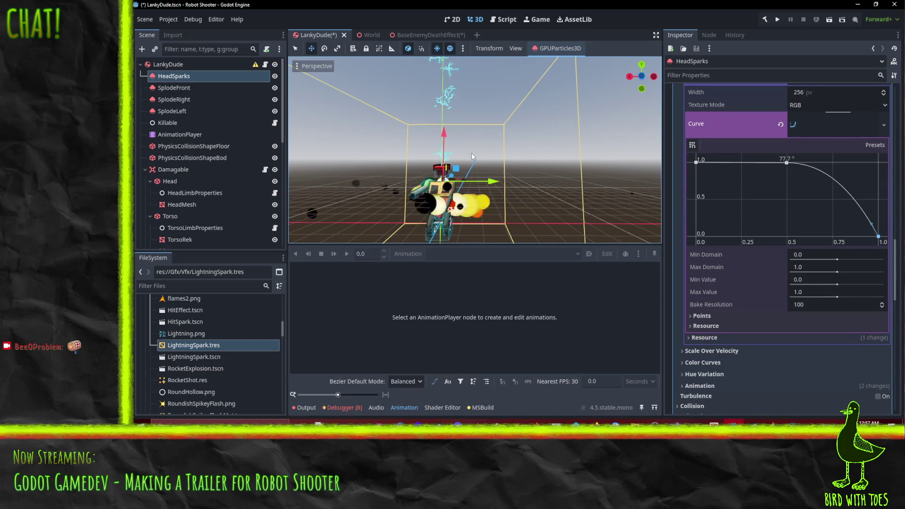
scroll(754, 267, down, 5)
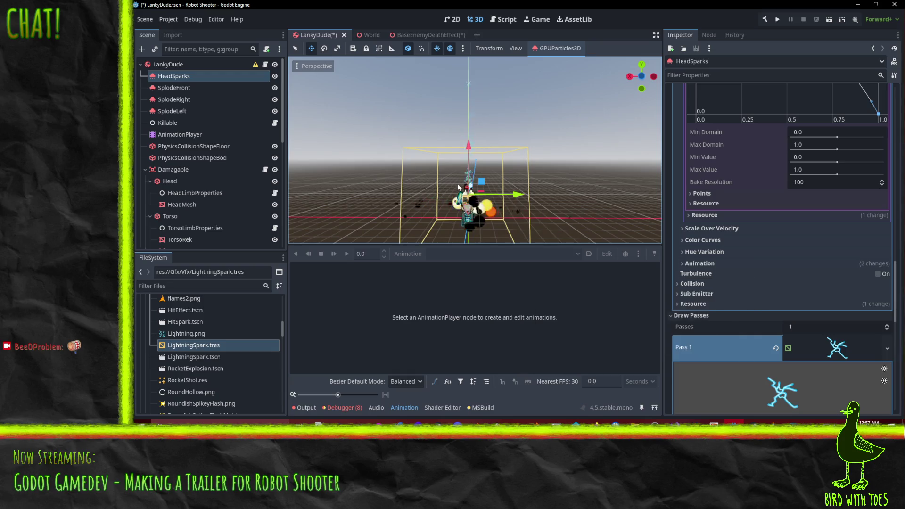
scroll(825, 256, up, 10)
Step: Set the HeadSparks Amount to 20 and Amount Ratio to 0.75
scroll(825, 256, up, 15)
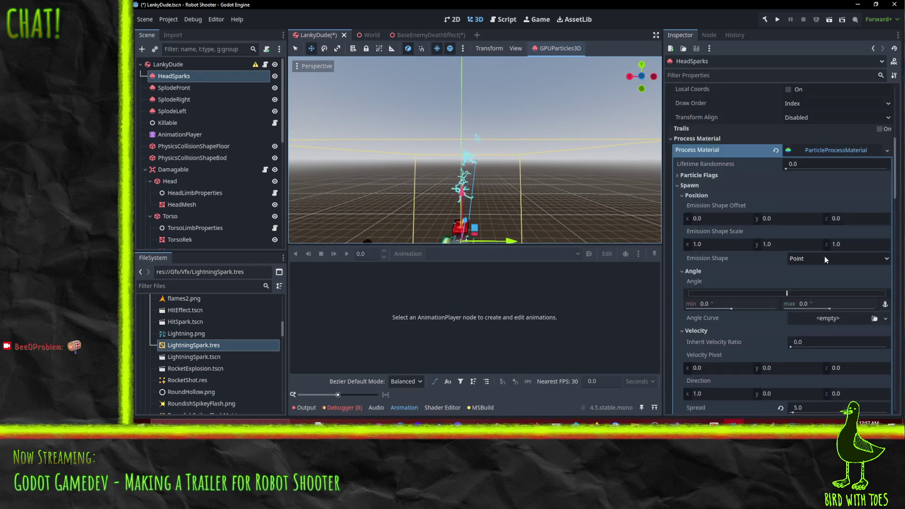
click(801, 114)
text(20)
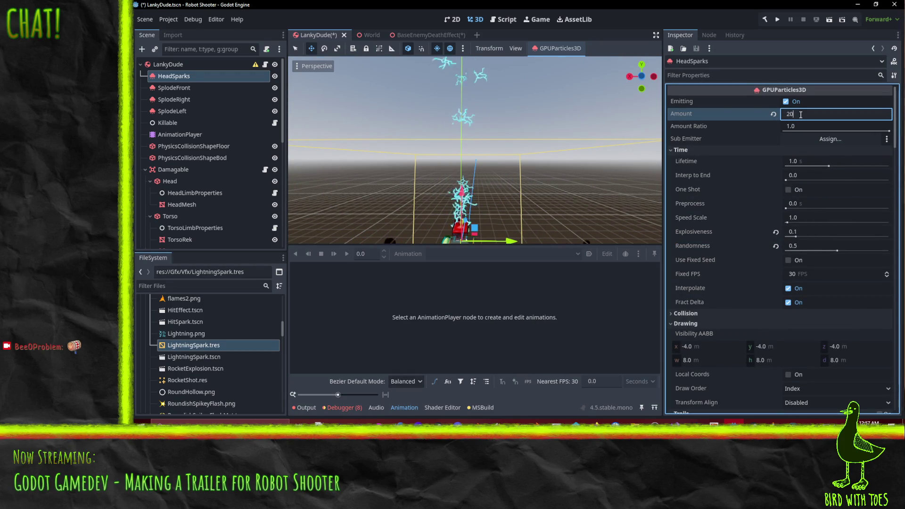
scroll(555, 222, up, 5)
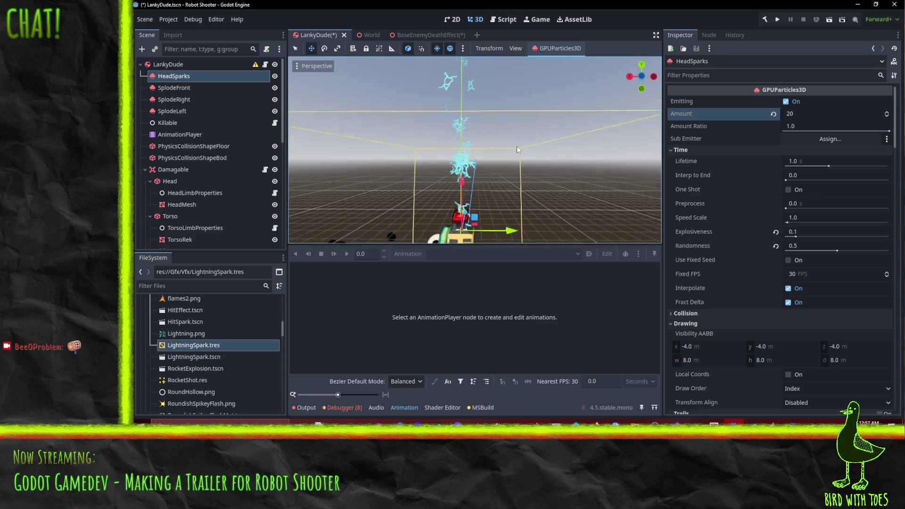
click(809, 127)
text(75)
key(Return)
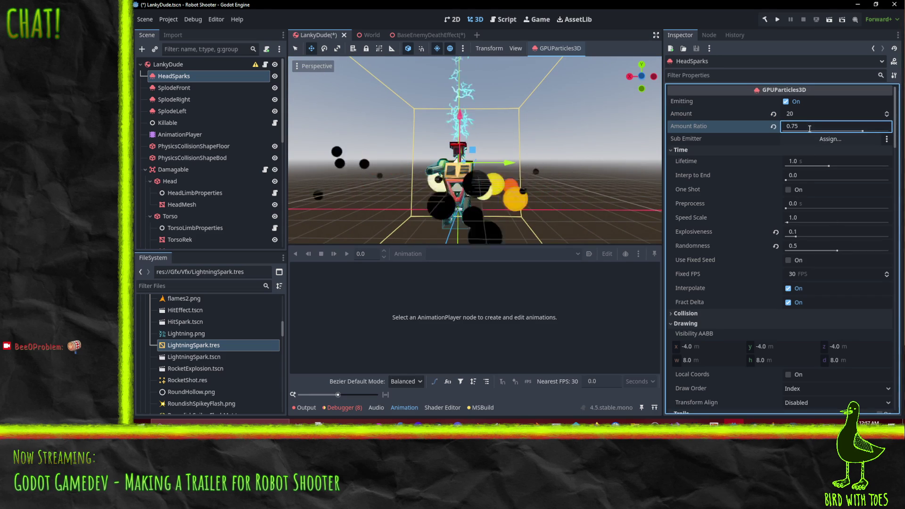
scroll(472, 182, down, 4)
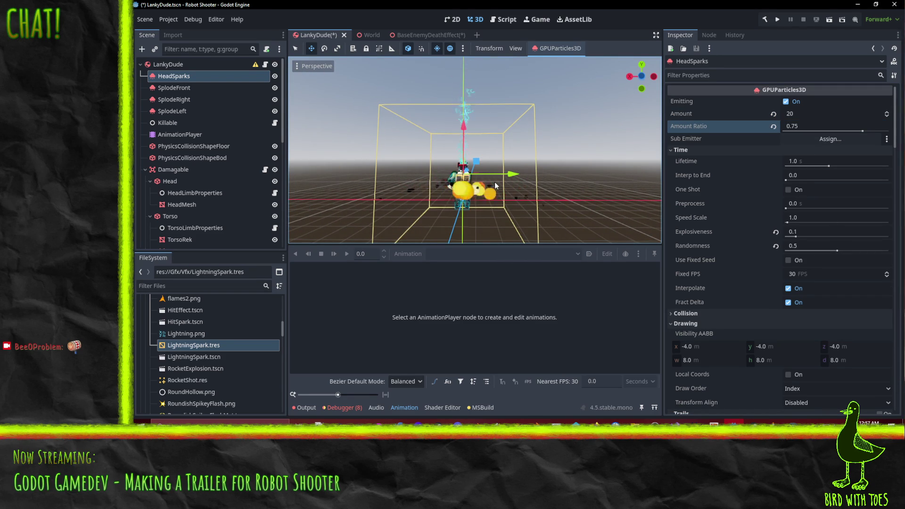
mouse_move(439, 196)
mouse_down()
mouse_move(561, 199)
mouse_move(547, 200)
mouse_up()
key(ctrl+s)
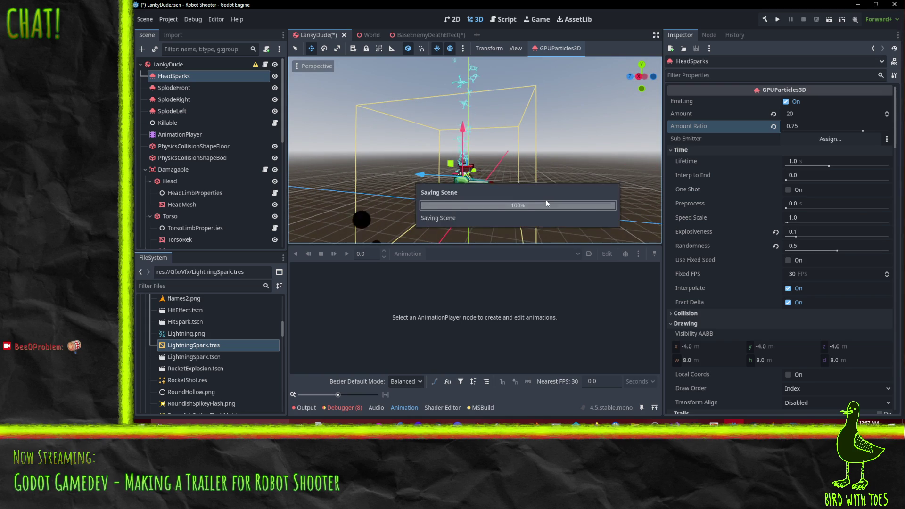
scroll(546, 200, up, 4)
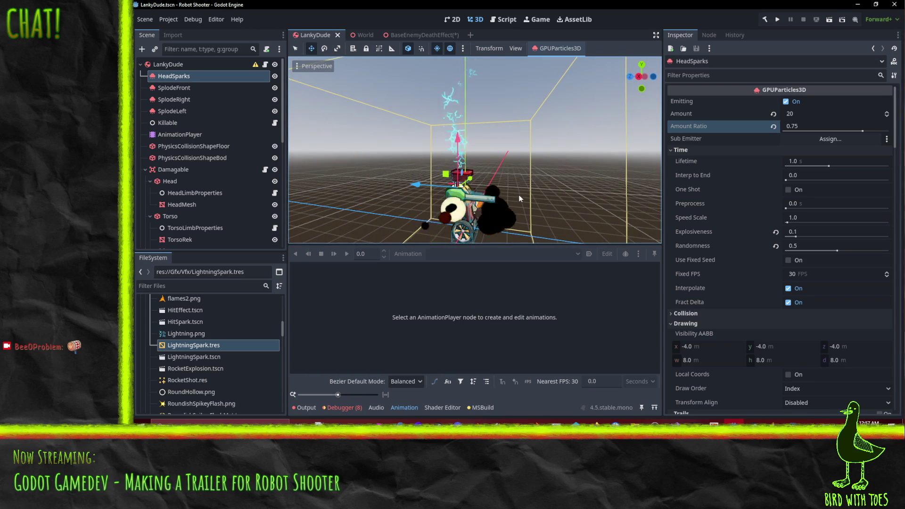
mouse_move(518, 194)
mouse_down()
mouse_move(406, 168)
mouse_move(524, 184)
mouse_up()
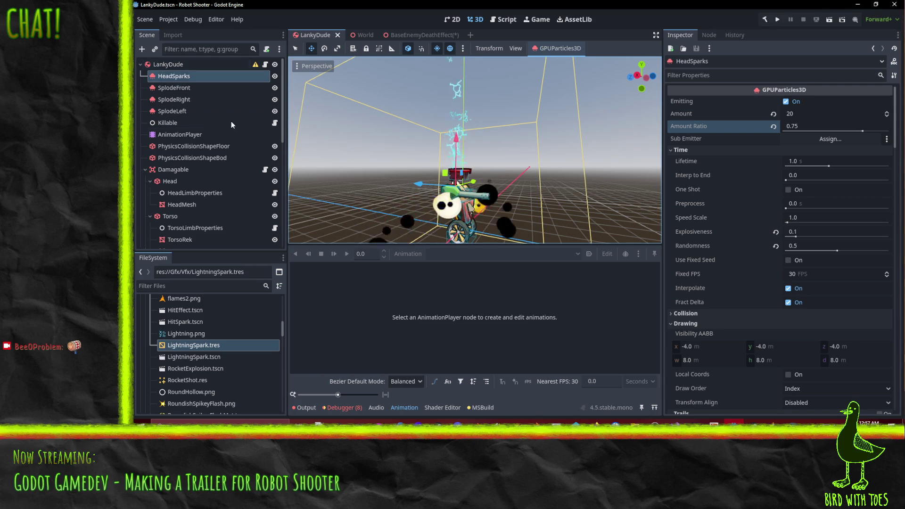
mouse_move(530, 212)
mouse_down()
mouse_move(519, 186)
mouse_move(503, 187)
mouse_up()
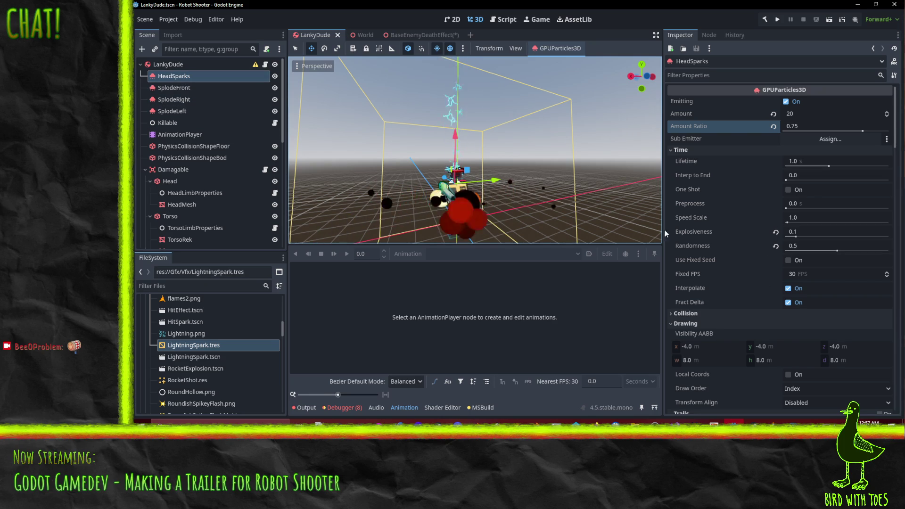
scroll(775, 283, down, 3)
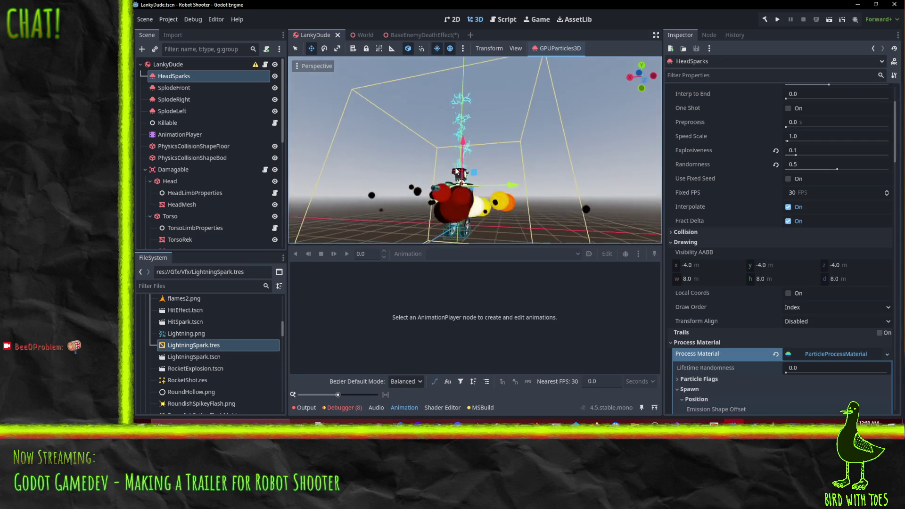
scroll(469, 174, up, 3)
mouse_move(469, 174)
mouse_down()
mouse_move(576, 208)
mouse_move(395, 186)
mouse_move(412, 146)
mouse_move(437, 152)
mouse_up()
scroll(472, 188, up, 2)
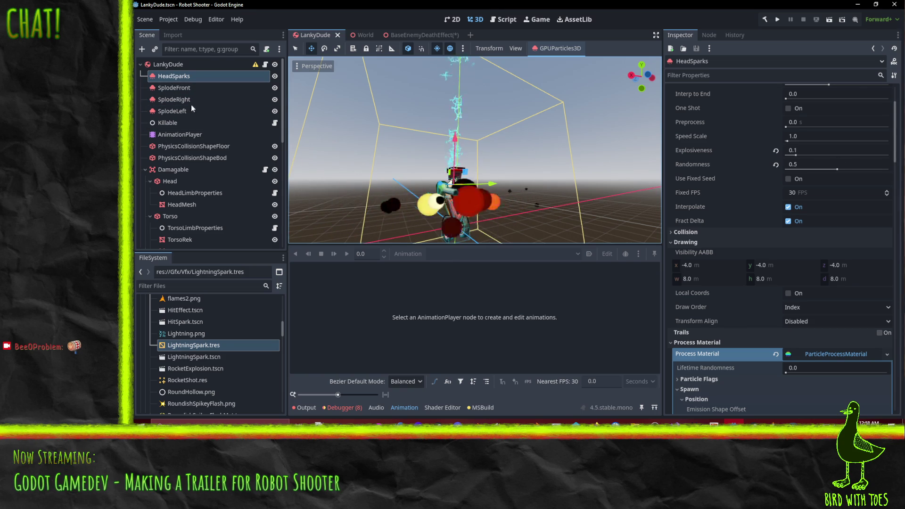
Step: Add a Node3D child named LankyDeathEffect at the top of LankyDude's children
right_click(169, 65)
click(217, 90)
text(gpu)
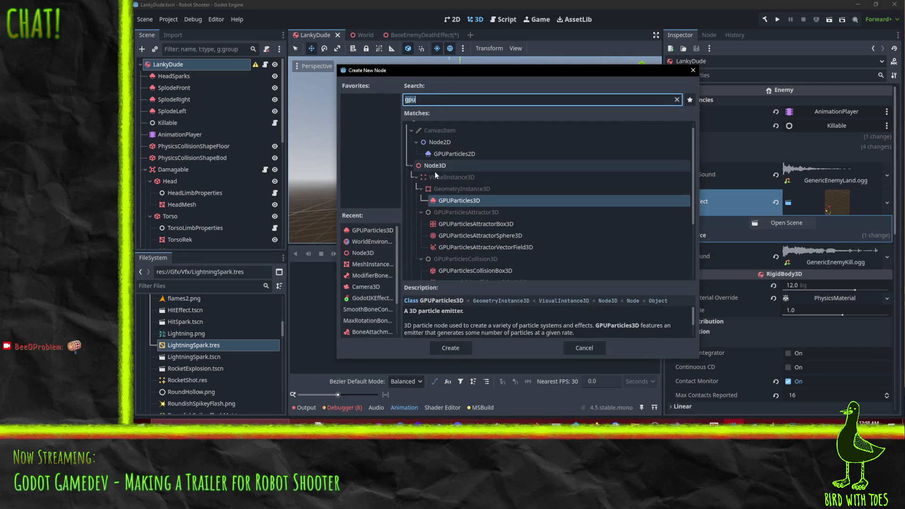
click(431, 170)
click(451, 347)
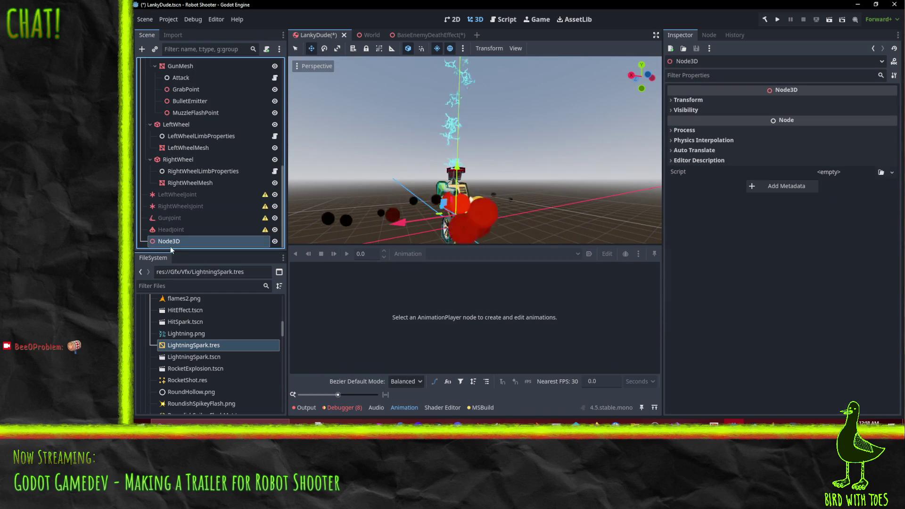
mouse_move(179, 239)
mouse_down()
mouse_move(165, 170)
mouse_move(179, 75)
mouse_up()
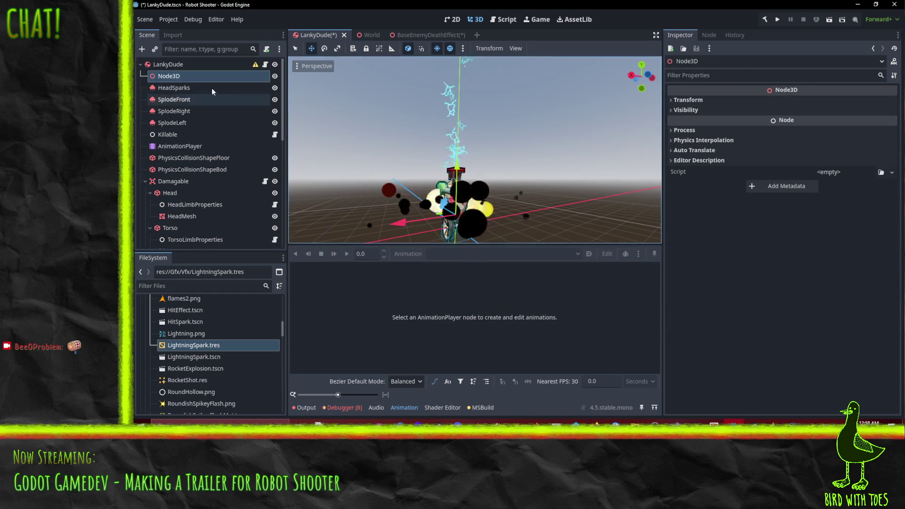
double_click(198, 77)
key(BackSpace)
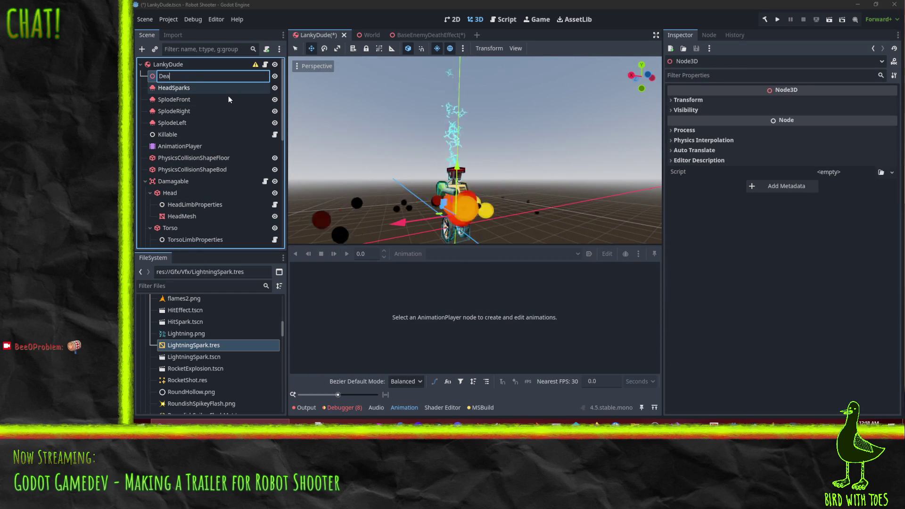
text(Lanky)
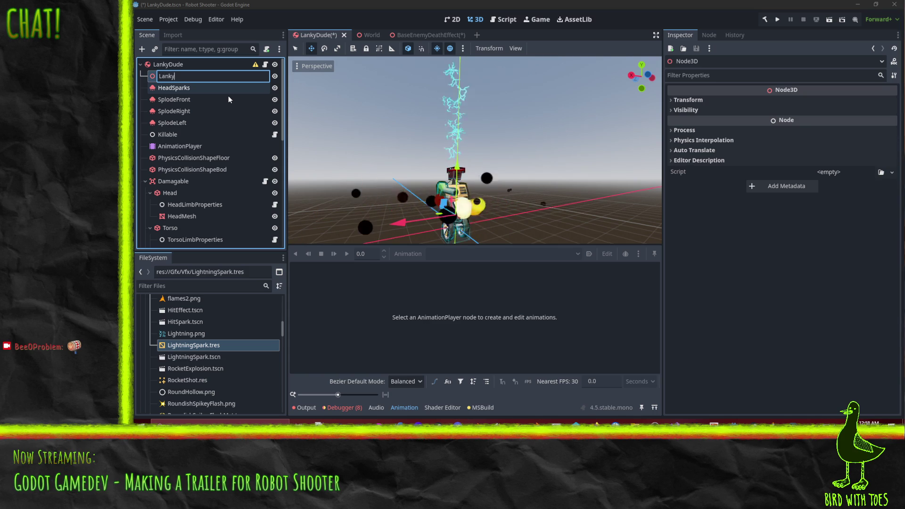
text(DeathEffect)
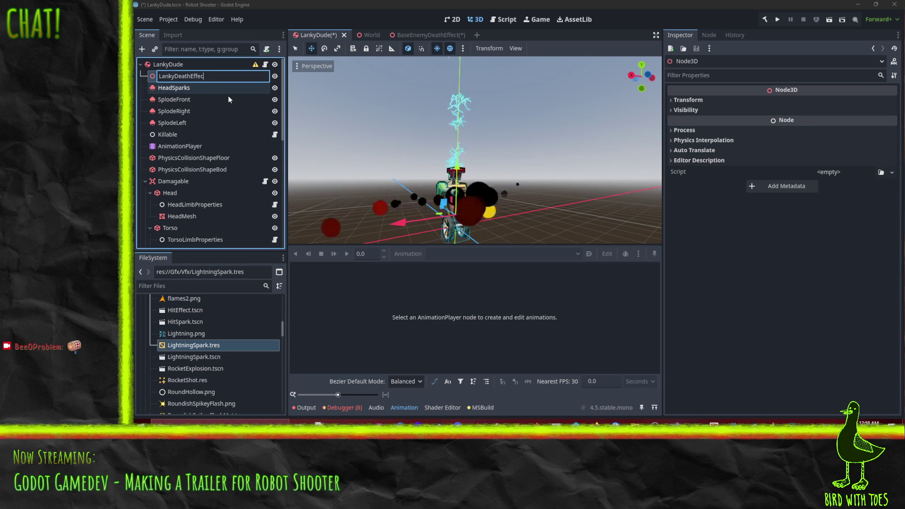
key(Return)
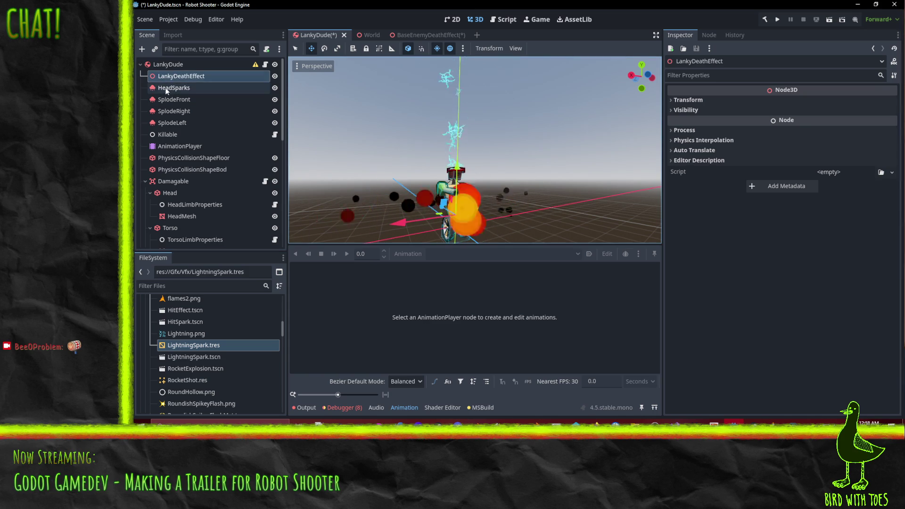
Step: Move the four particle emitters under LankyDeathEffect and attach VfxScene.cs to it
click(174, 88)
shift+click(172, 123)
drag(183, 106, 181, 77)
click(893, 172)
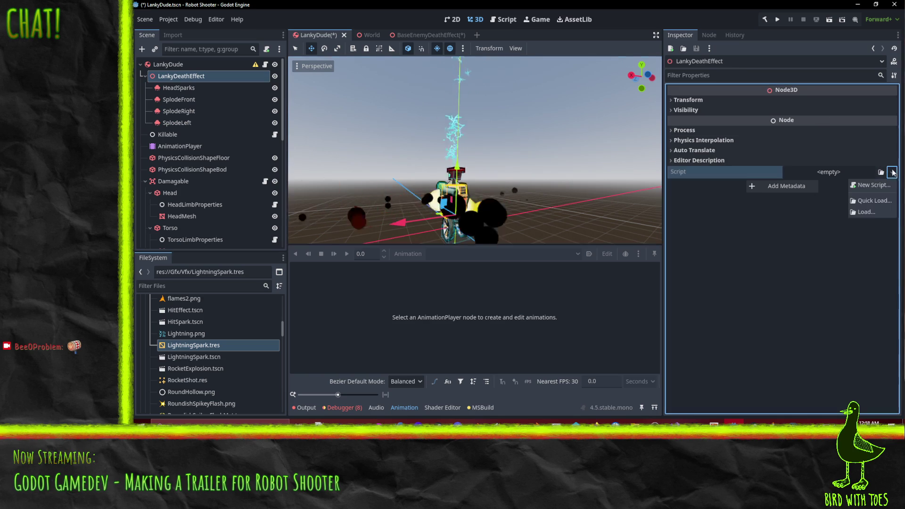
click(866, 209)
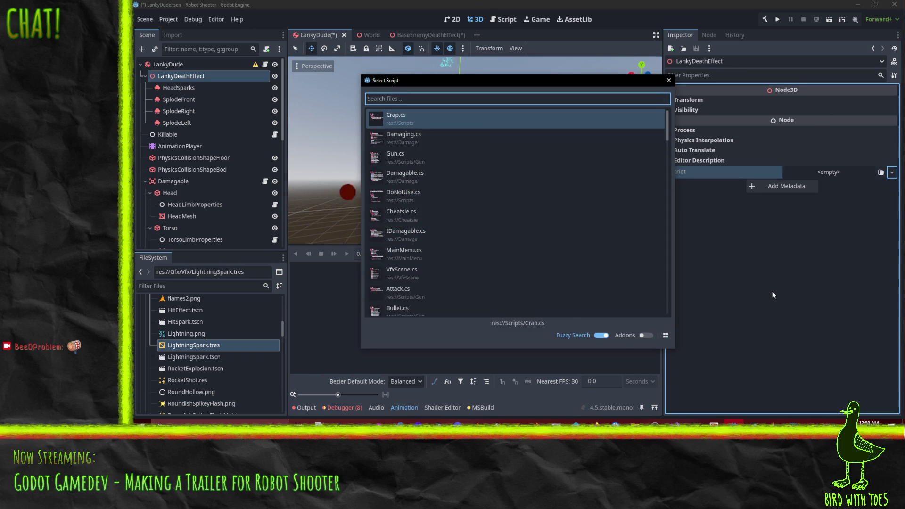
text(vfx)
key(Return)
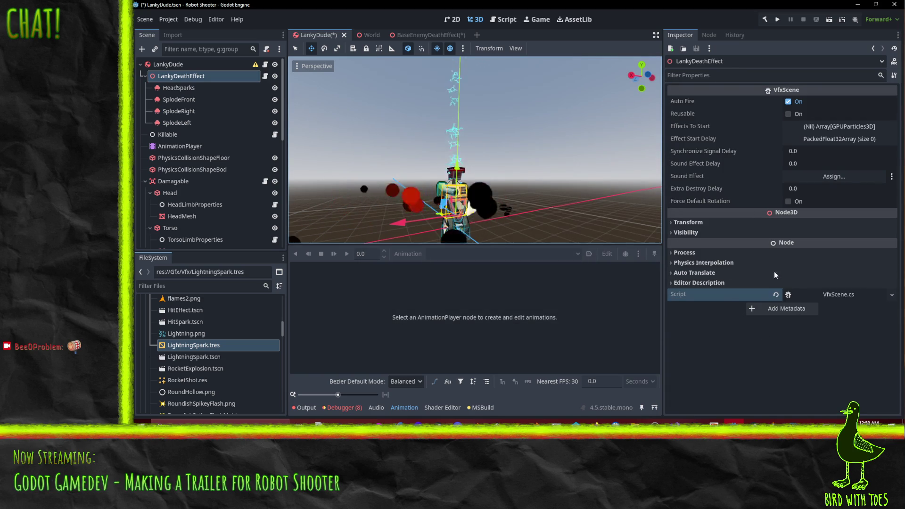
Step: Fill four Effects To Start slots with SplodeFront, SplodeRight, SplodeLeft and HeadSparks
click(840, 126)
click(889, 140)
click(890, 139)
click(890, 139)
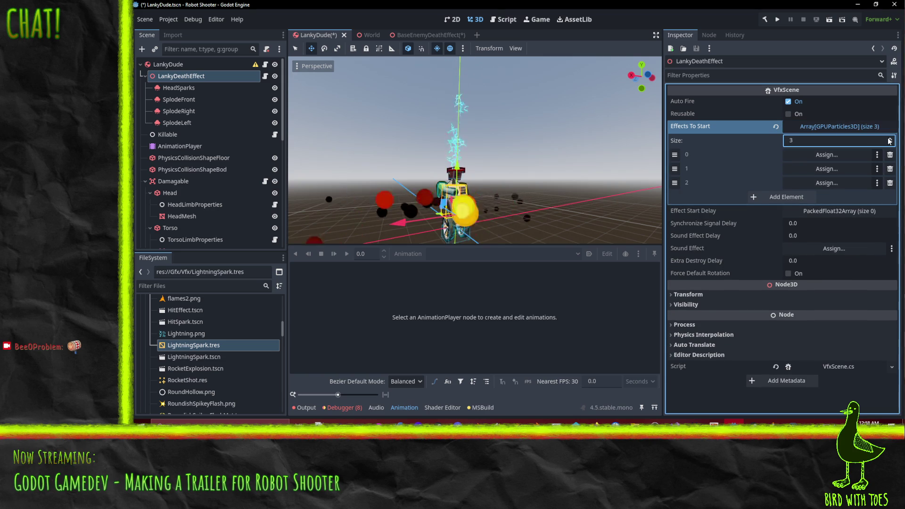
click(890, 140)
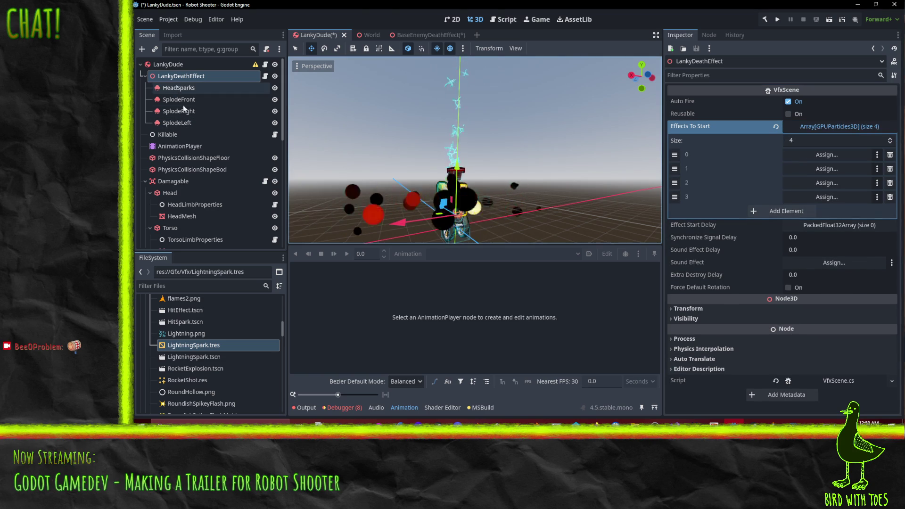
drag(186, 100, 830, 155)
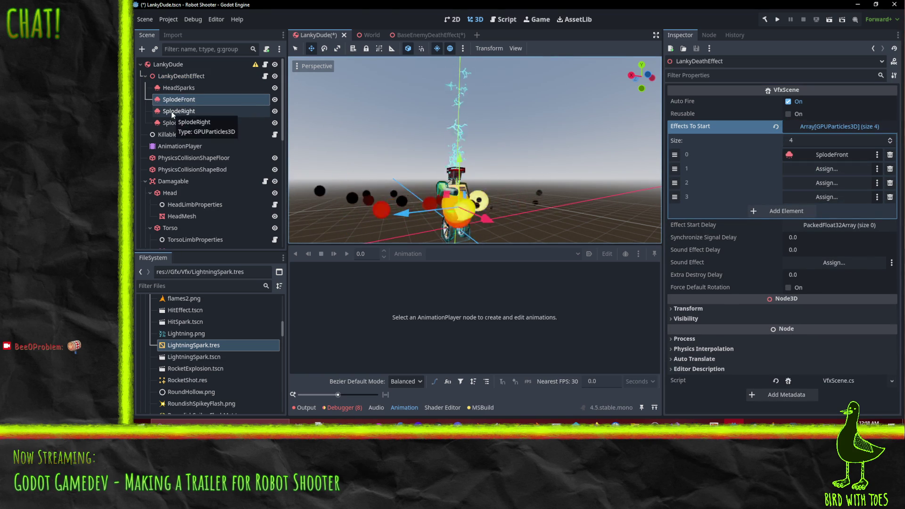
drag(189, 113, 811, 169)
mouse_move(179, 123)
mouse_down()
mouse_move(731, 164)
mouse_move(802, 183)
mouse_up()
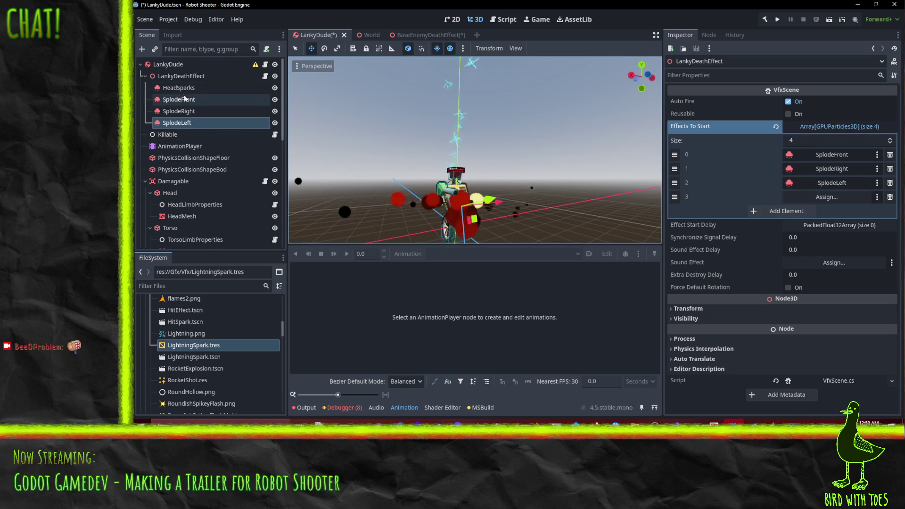
drag(179, 88, 828, 197)
Step: Set the Effect Start Delay entries to 0.0, 0.05, 0.05 and 0.25
click(836, 225)
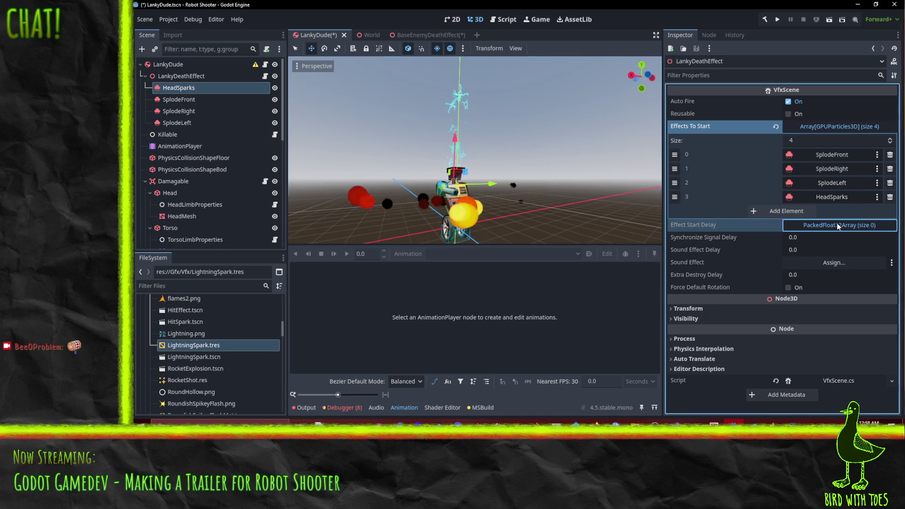
click(885, 237)
click(885, 238)
click(885, 237)
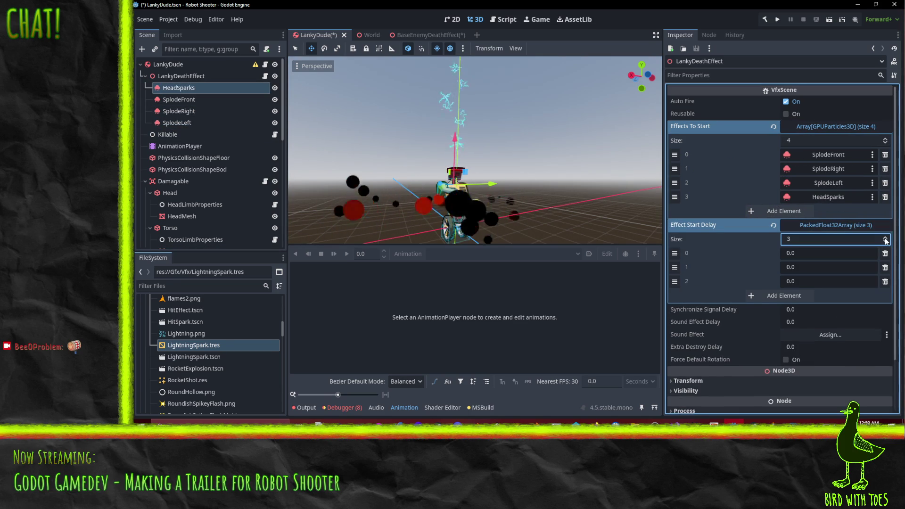
click(885, 237)
click(813, 267)
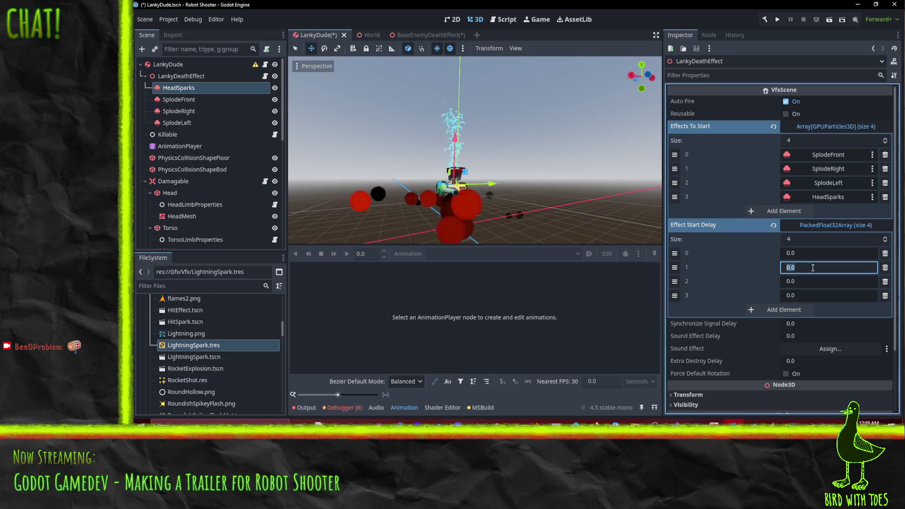
text(0.05)
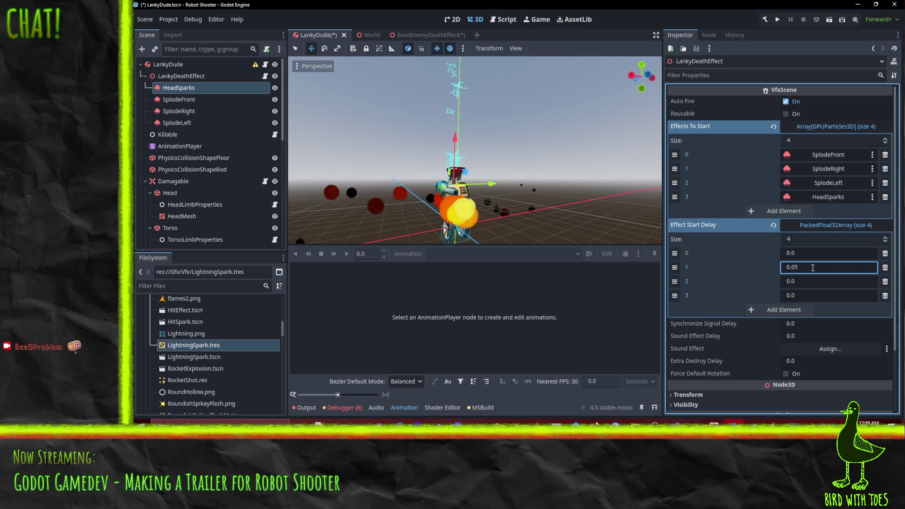
click(813, 281)
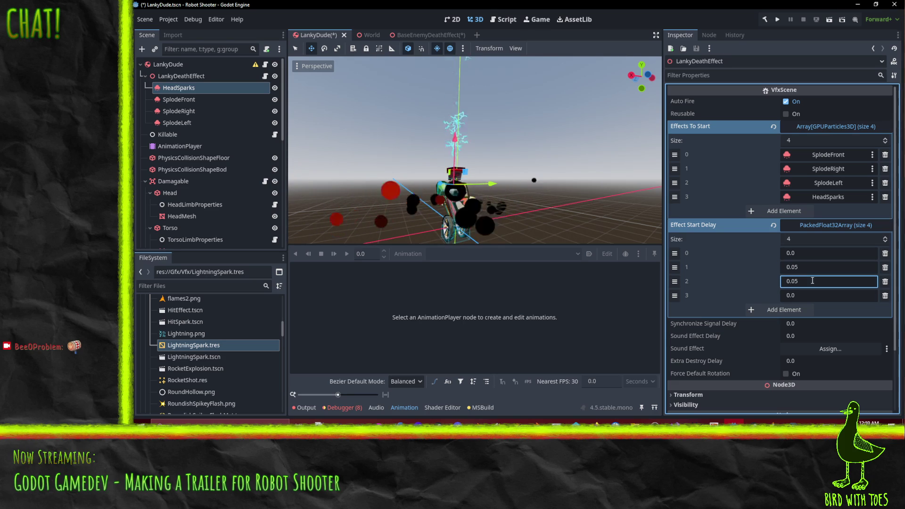
text(0.05)
click(807, 296)
text(.2)
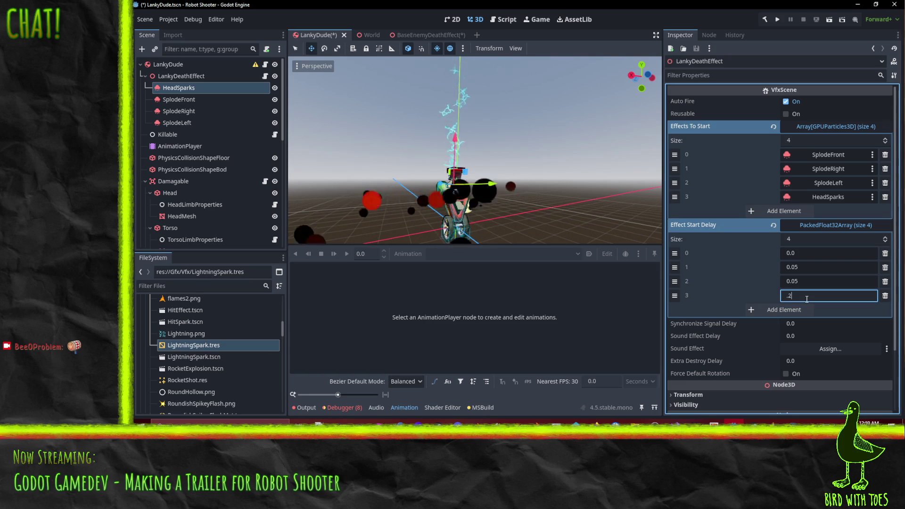
text(0.25)
key(Return)
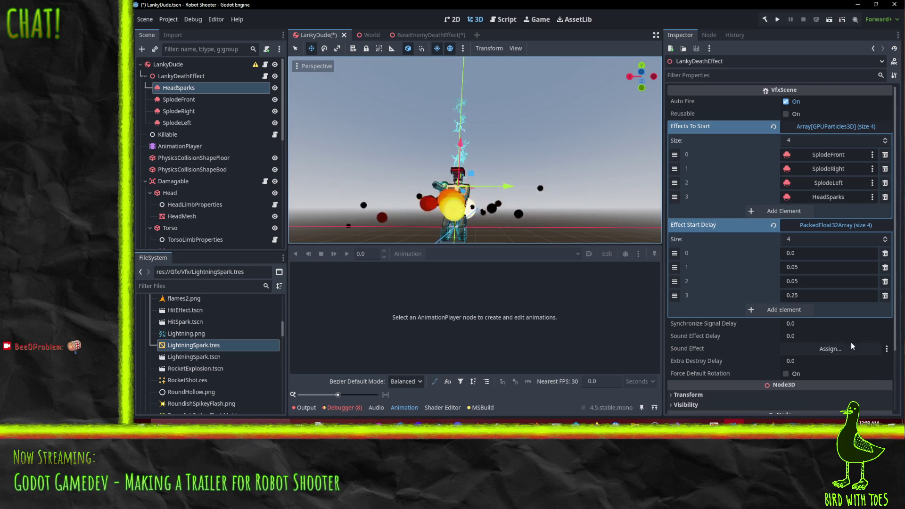
Step: Set the Synchronize Signal Delay to 0.25
click(804, 324)
text(0.25)
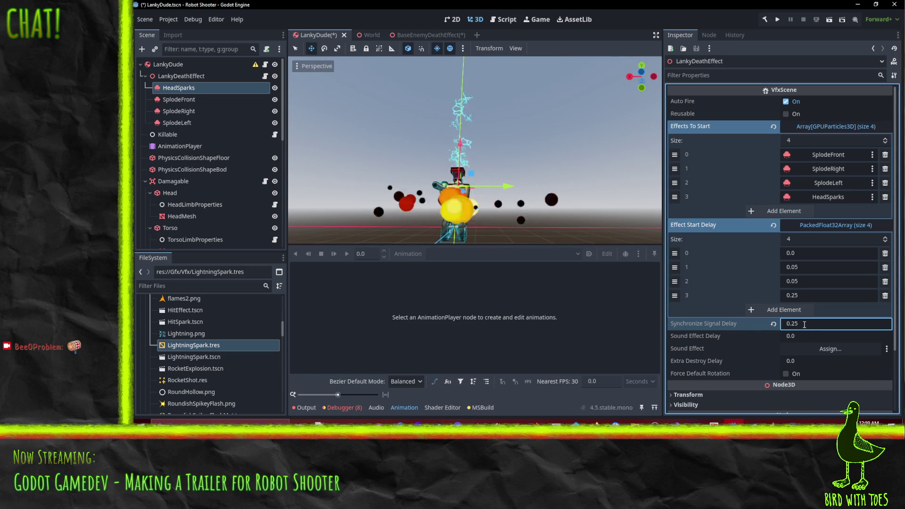
key(Return)
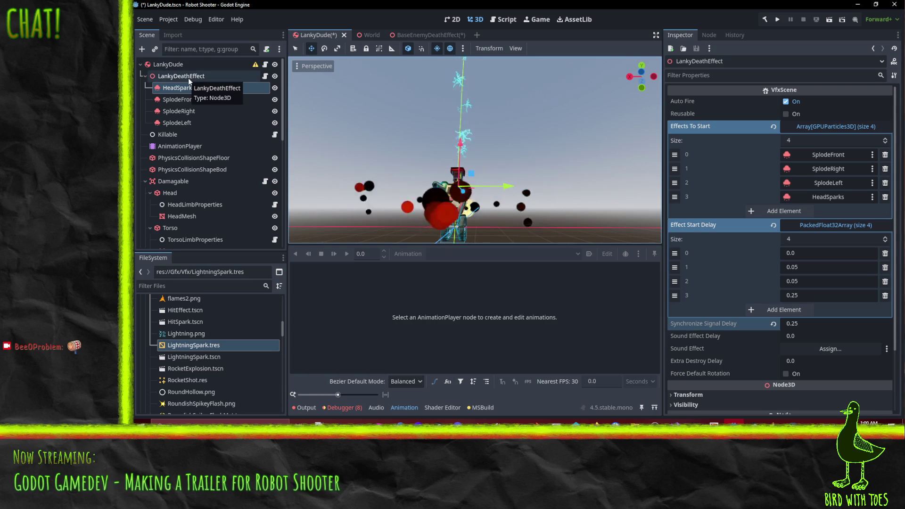
scroll(420, 173, up, 3)
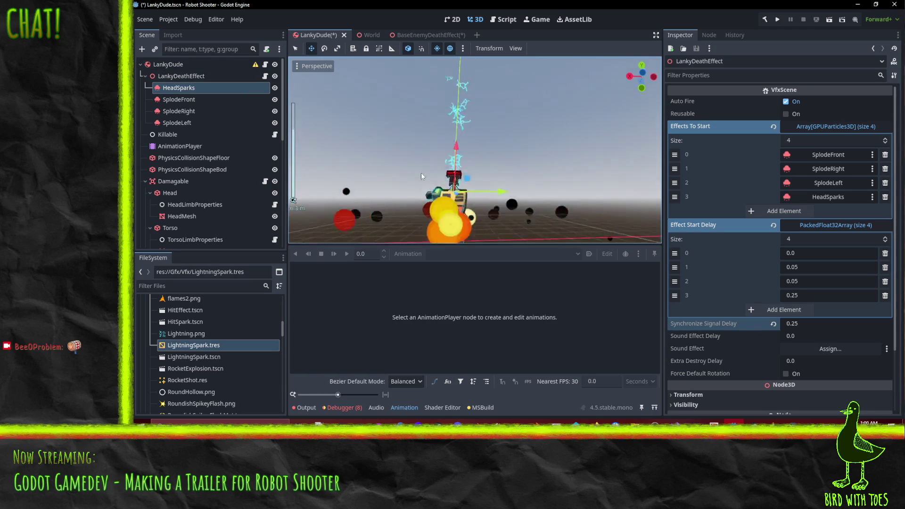
mouse_move(421, 173)
mouse_down()
mouse_move(502, 233)
mouse_move(500, 215)
mouse_up()
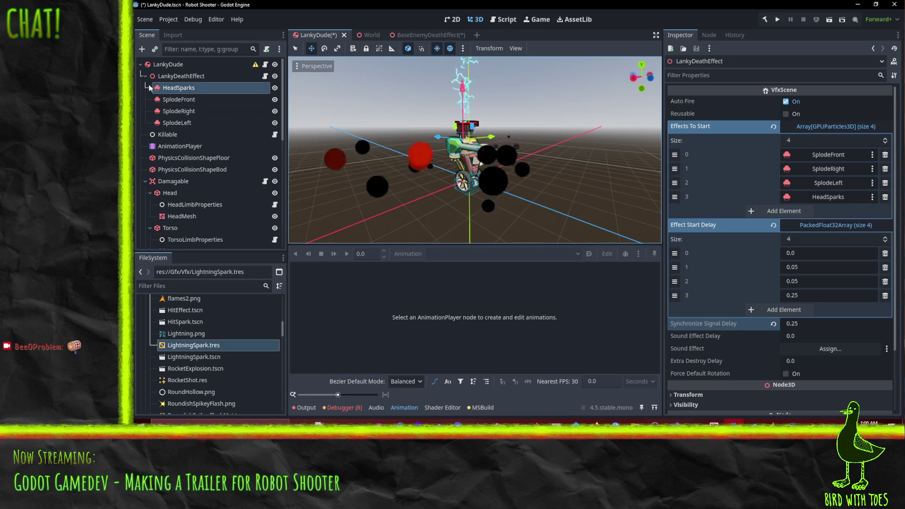
Step: Save the LankyDeathEffect branch as LankyDudeDeath.tscn in res://EnemyTypes
click(181, 76)
right_click(171, 78)
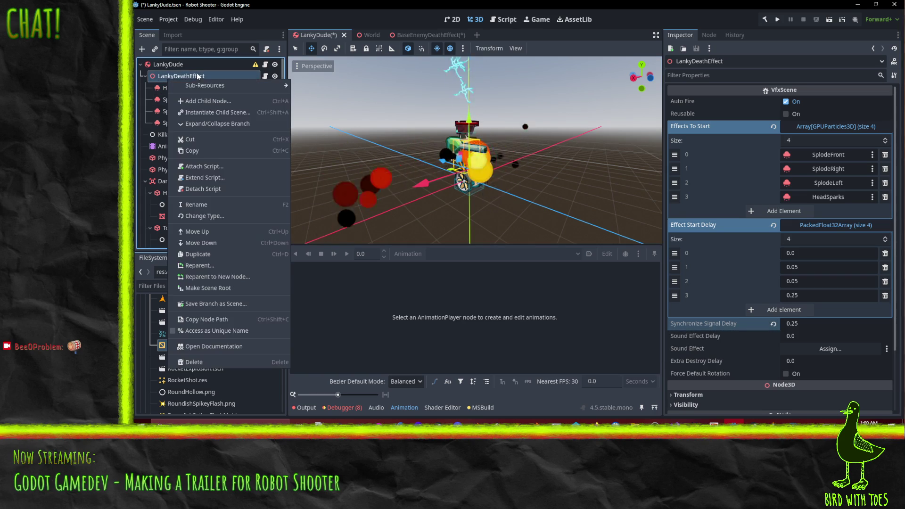
click(249, 306)
text(LankyDudeDeath.tscn)
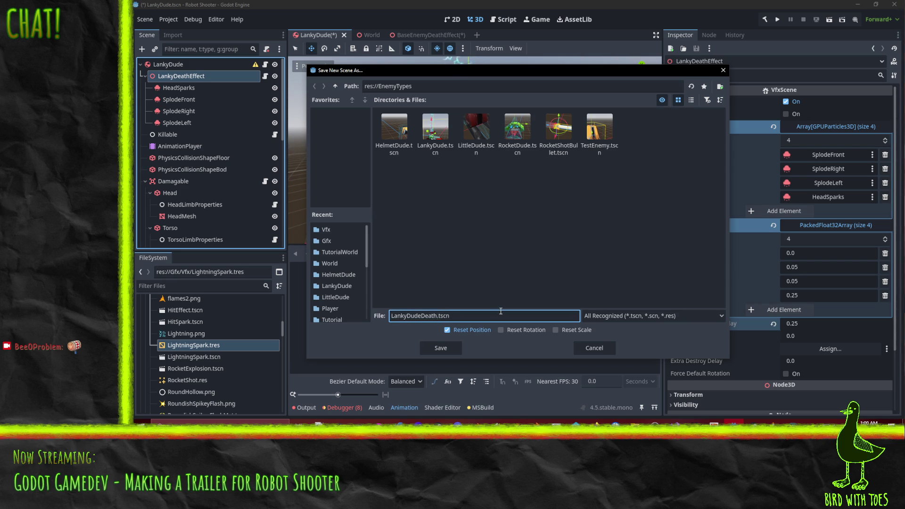
click(449, 352)
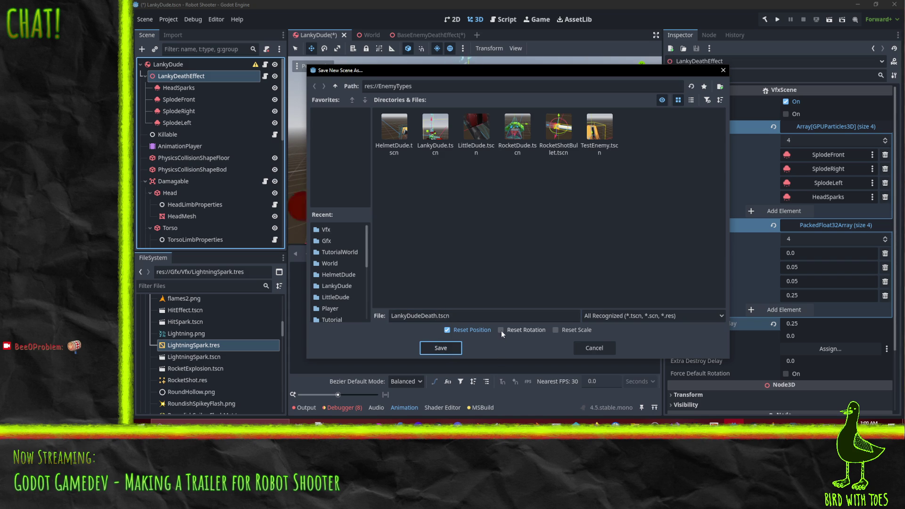
click(450, 351)
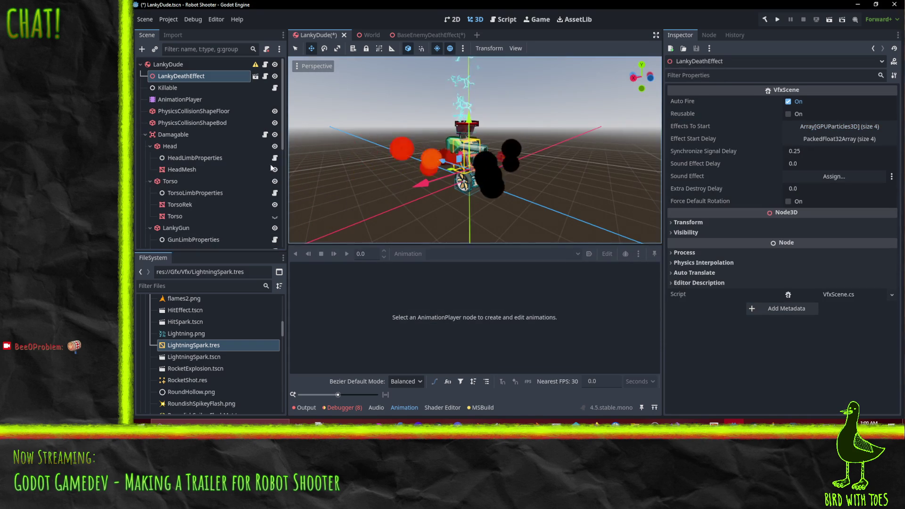
Step: Delete the LankyDeathEffect node from the LankyDude tree
drag(401, 160, 415, 222)
click(171, 64)
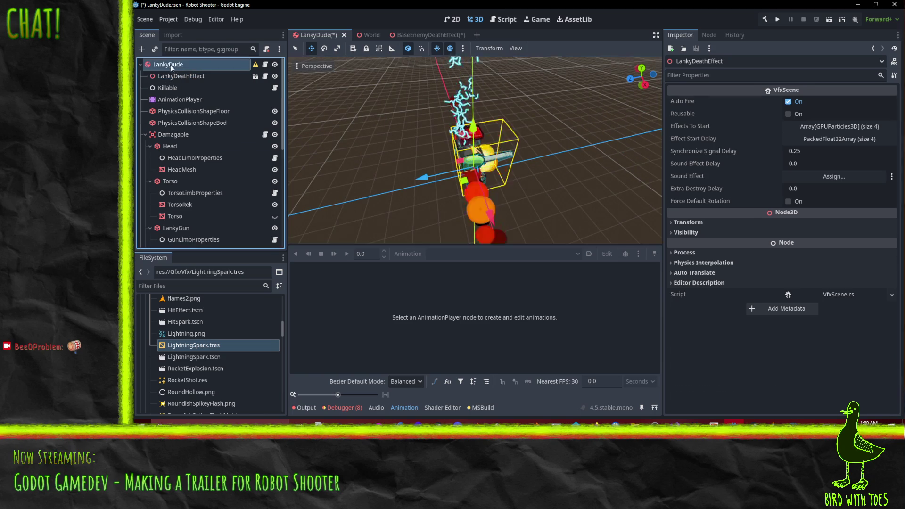
click(222, 77)
key(Delete)
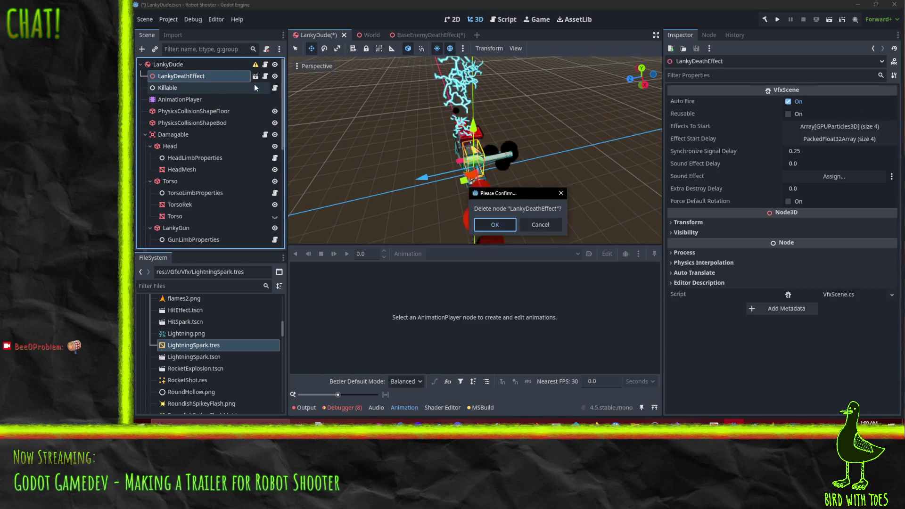
key(Return)
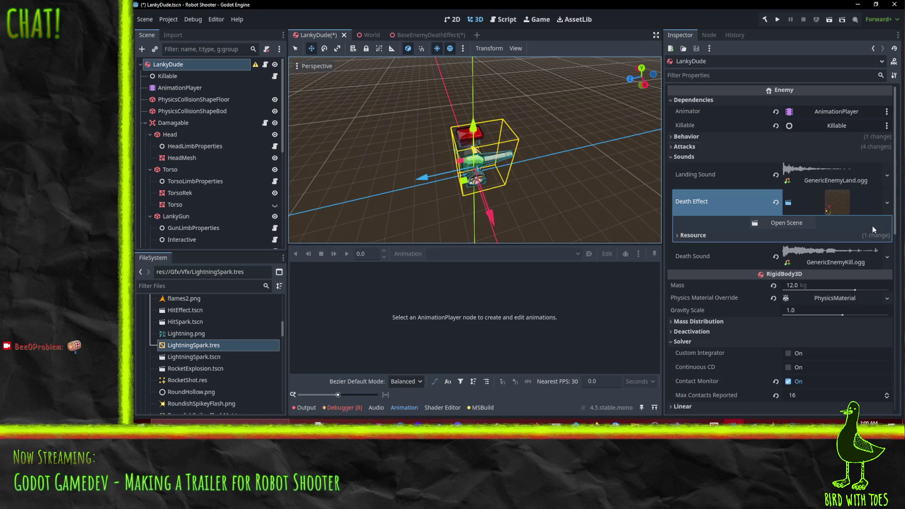
Step: Quick-load LankyDudeDeath.tscn into LankyDude's Death Effect and save the scene
click(887, 204)
click(844, 249)
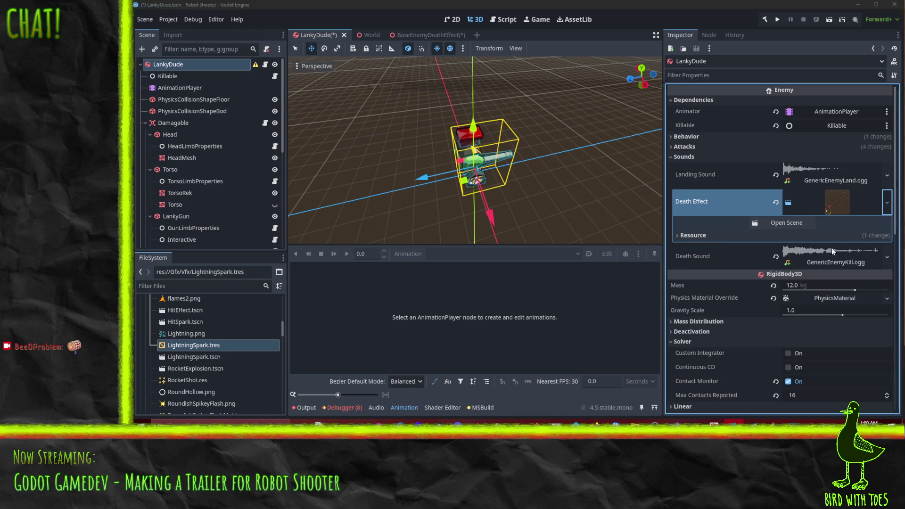
text(death)
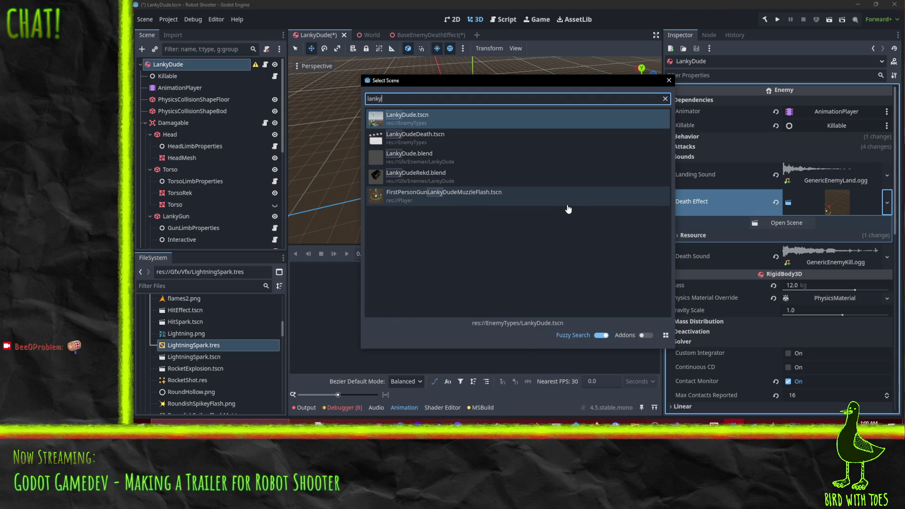
double_click(394, 141)
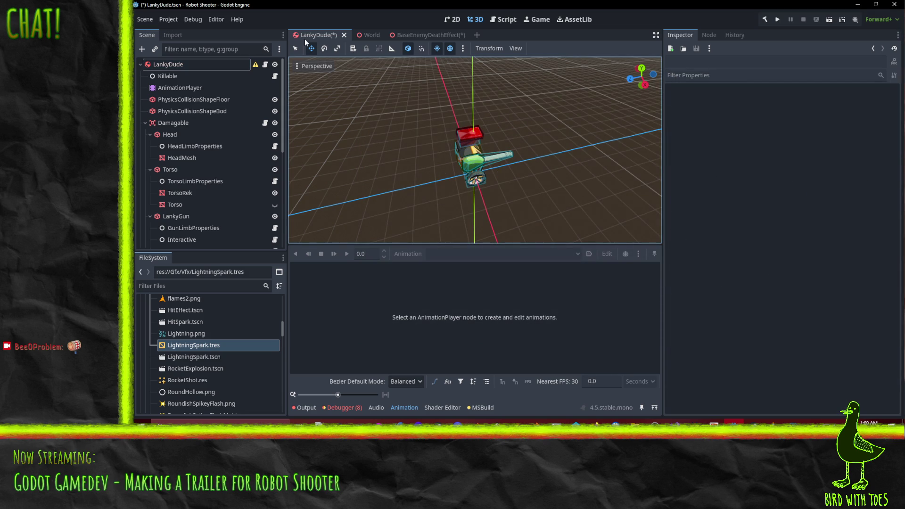
key(ctrl+s)
Step: Close the BaseEnemyDeathEffect scene and open sandbox.tscn from the FileSystem dock
click(422, 36)
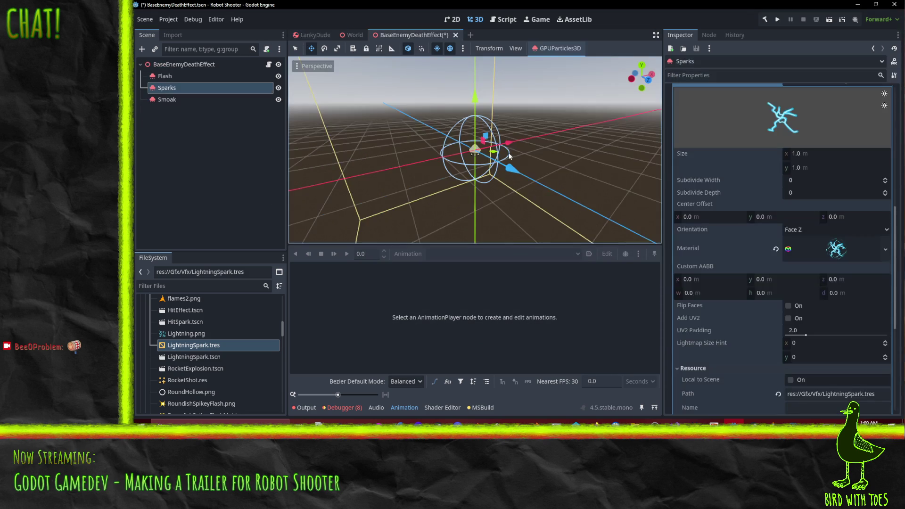
click(450, 34)
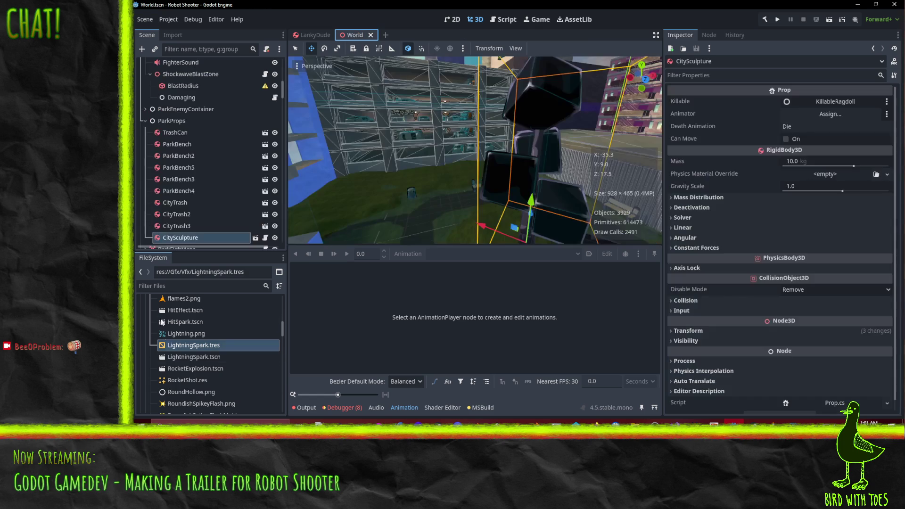
scroll(202, 358, up, 2)
scroll(199, 368, up, 4)
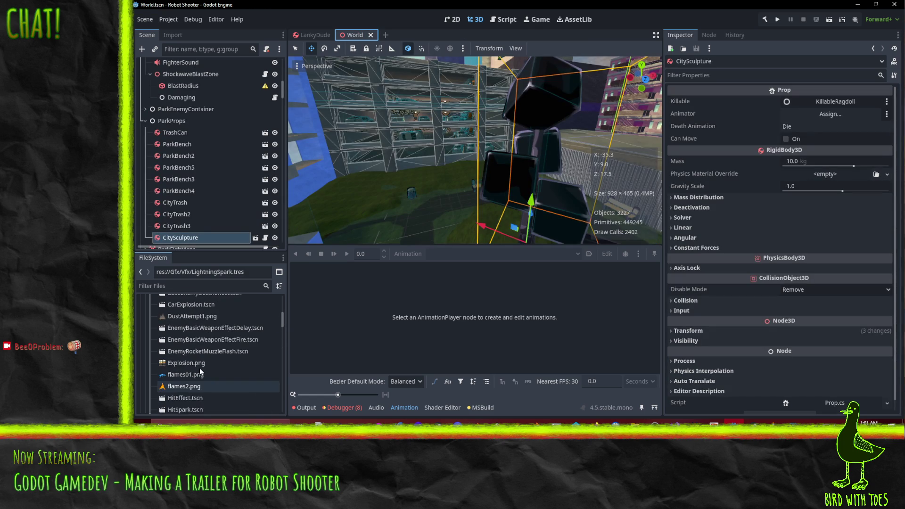
scroll(198, 336, down, 10)
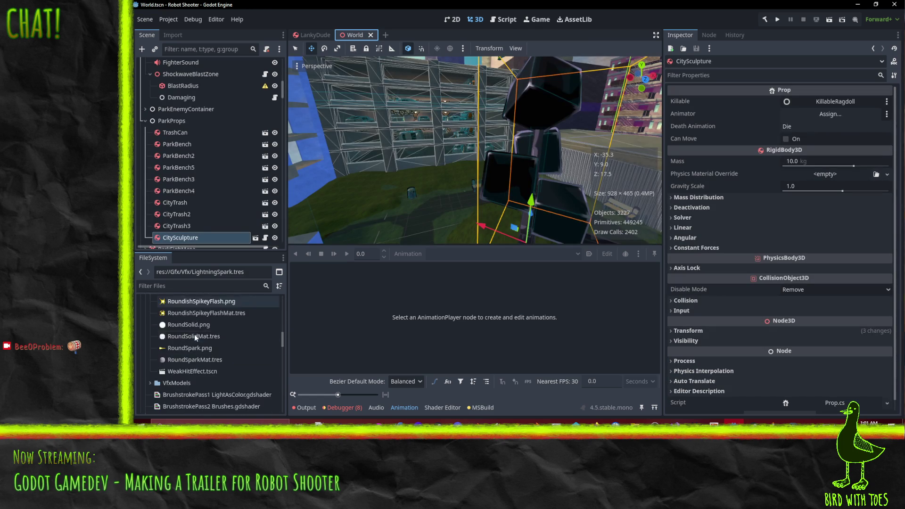
scroll(196, 349, down, 5)
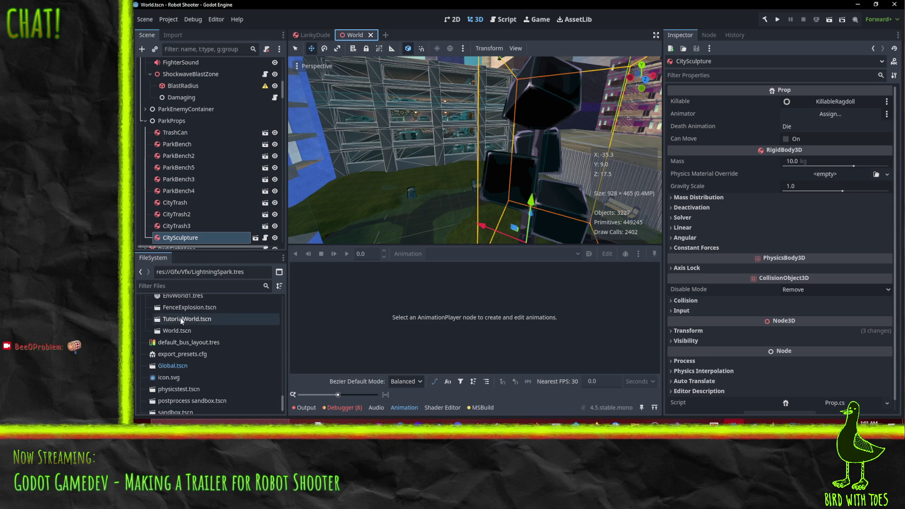
scroll(196, 373, down, 2)
double_click(176, 393)
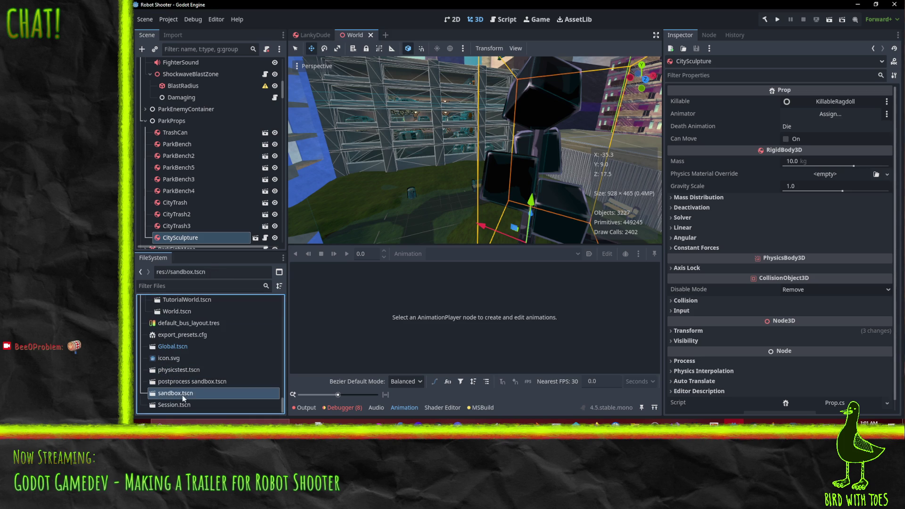
scroll(377, 151, down, 5)
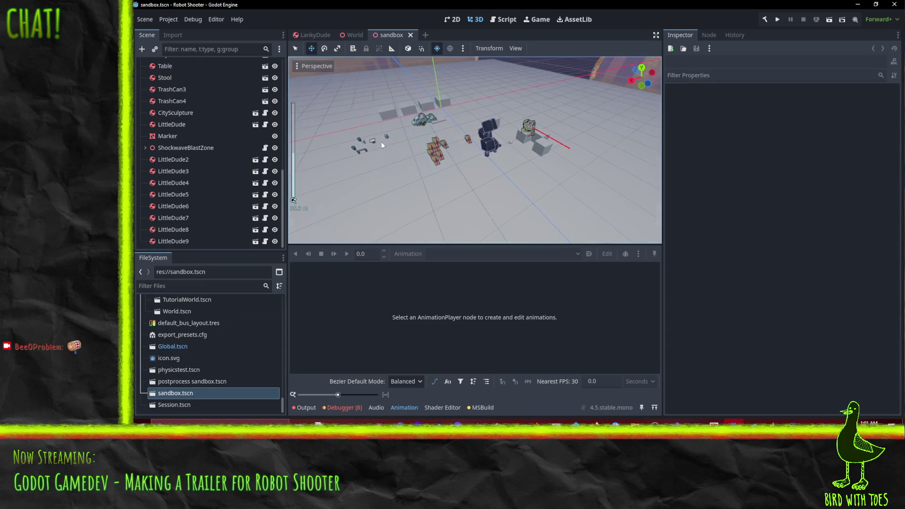
Step: Expand the EnemyTypes folder to reach LankyDudeDeath.tscn
scroll(175, 354, up, 5)
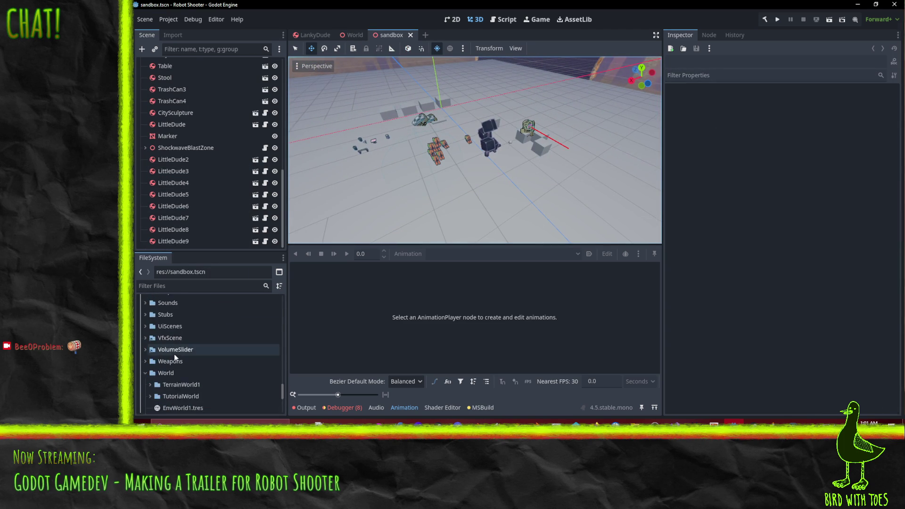
scroll(198, 347, down, 8)
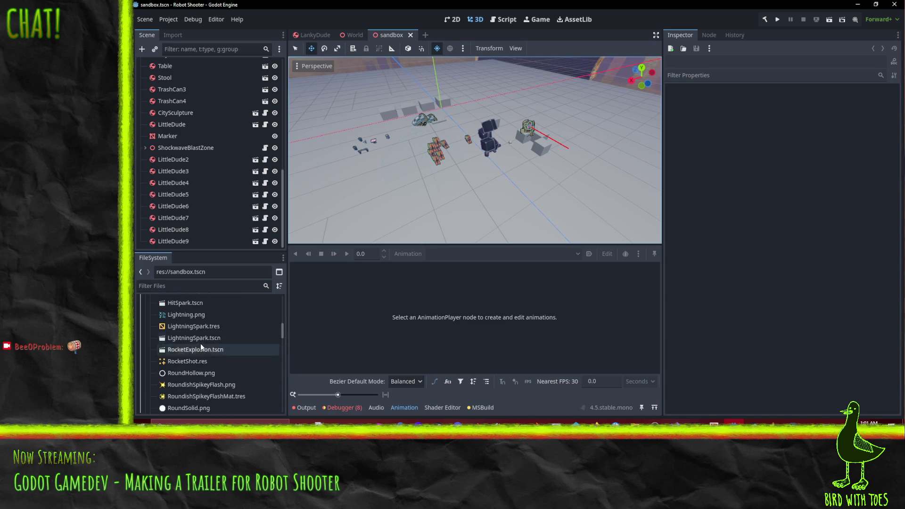
scroll(199, 338, up, 10)
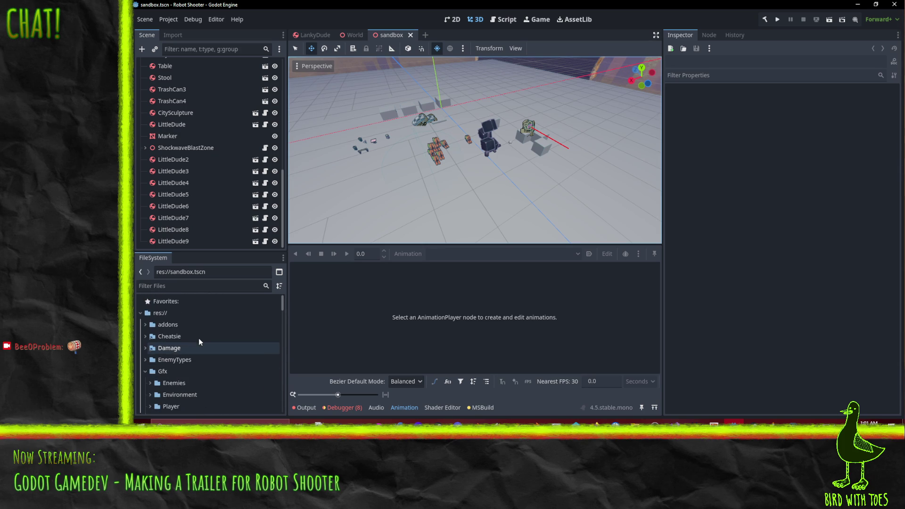
click(145, 360)
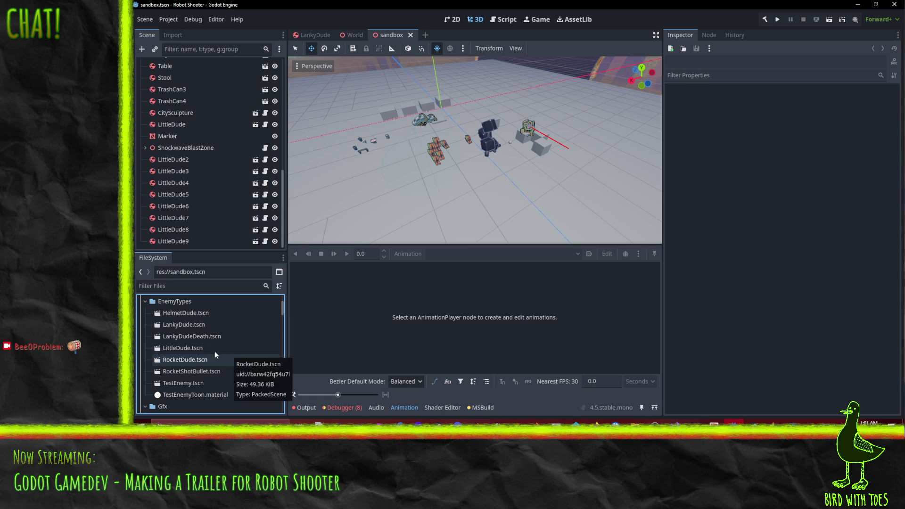
drag(189, 338, 196, 361)
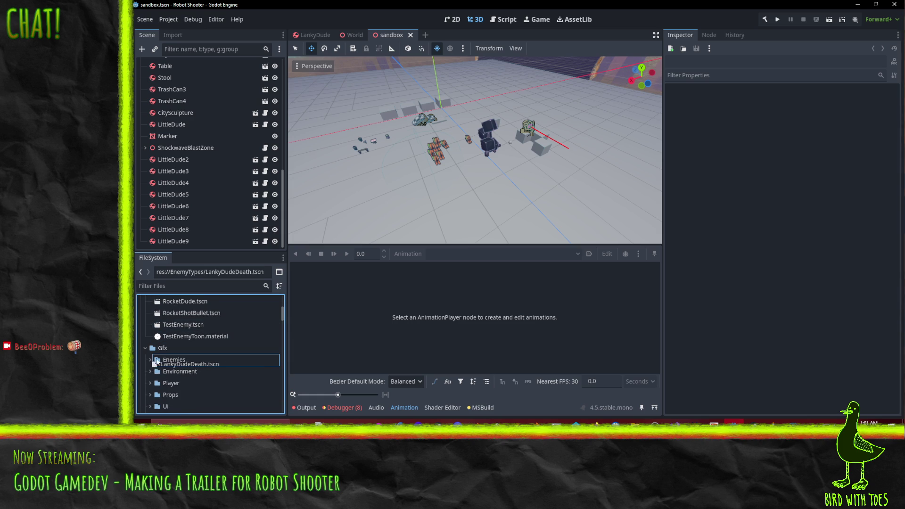
mouse_move(206, 361)
mouse_down()
mouse_move(184, 309)
mouse_move(189, 325)
mouse_up()
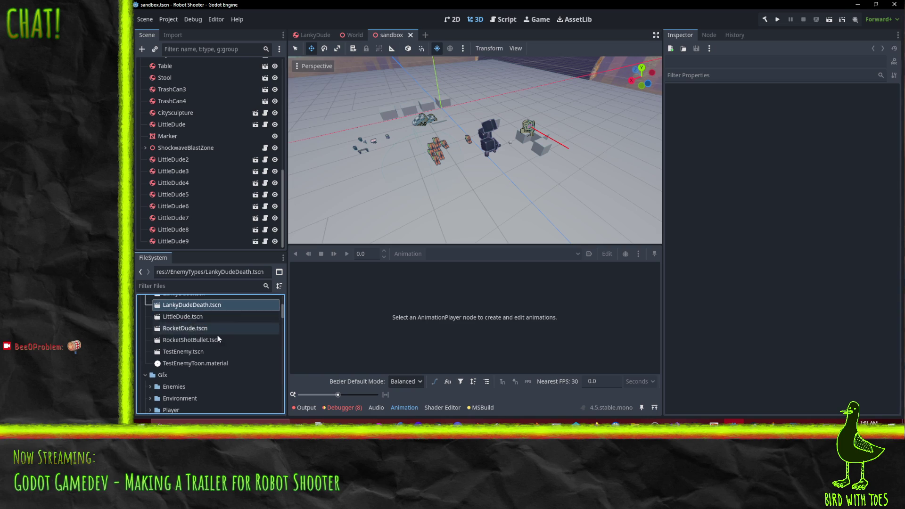
Step: Move LankyDudeDeath.tscn into the Gfx/Enemies/LankyDude folder
scroll(234, 347, down, 5)
click(150, 343)
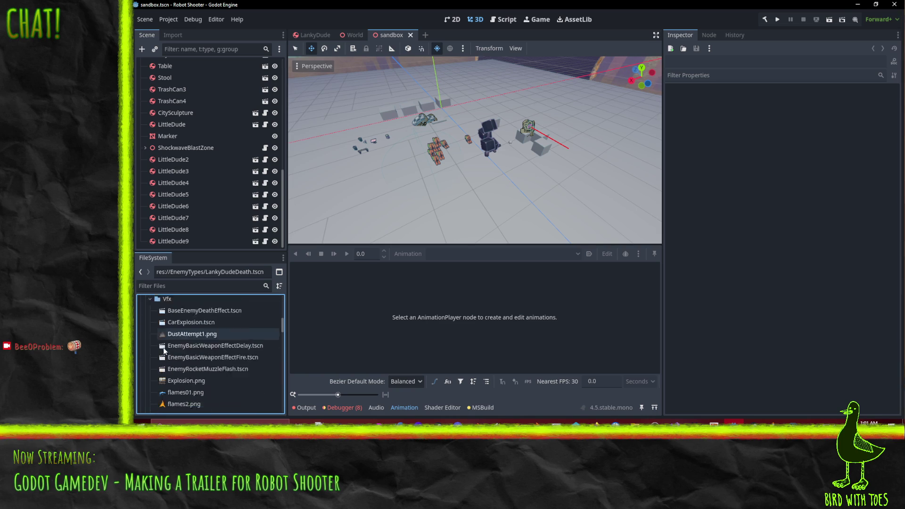
scroll(163, 347, down, 10)
scroll(187, 361, up, 10)
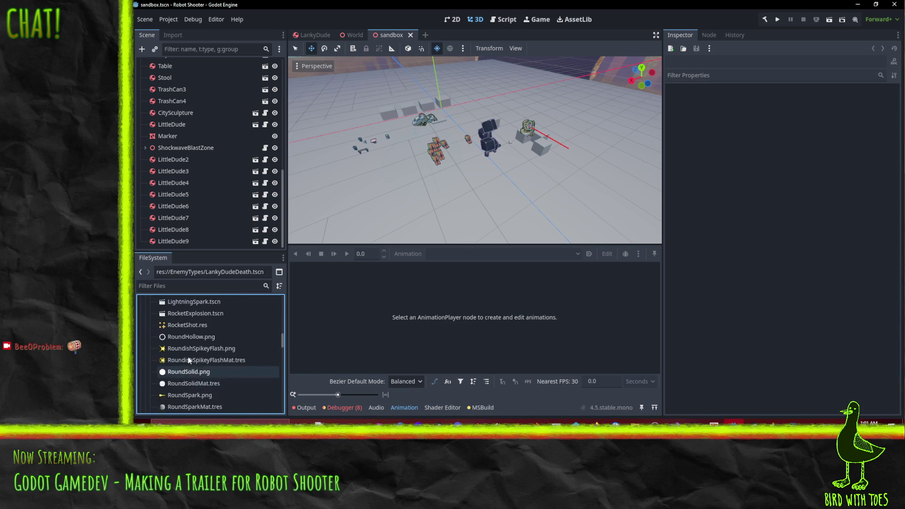
scroll(179, 376, down, 3)
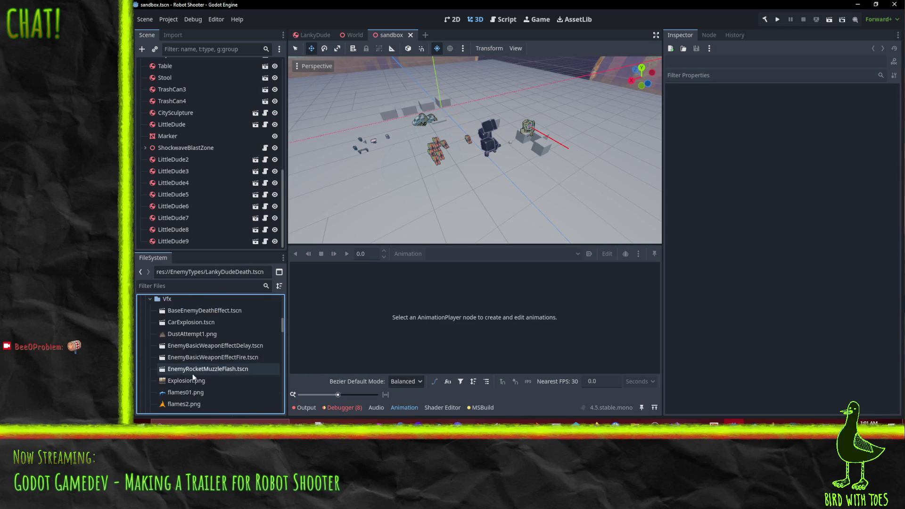
scroll(217, 364, up, 3)
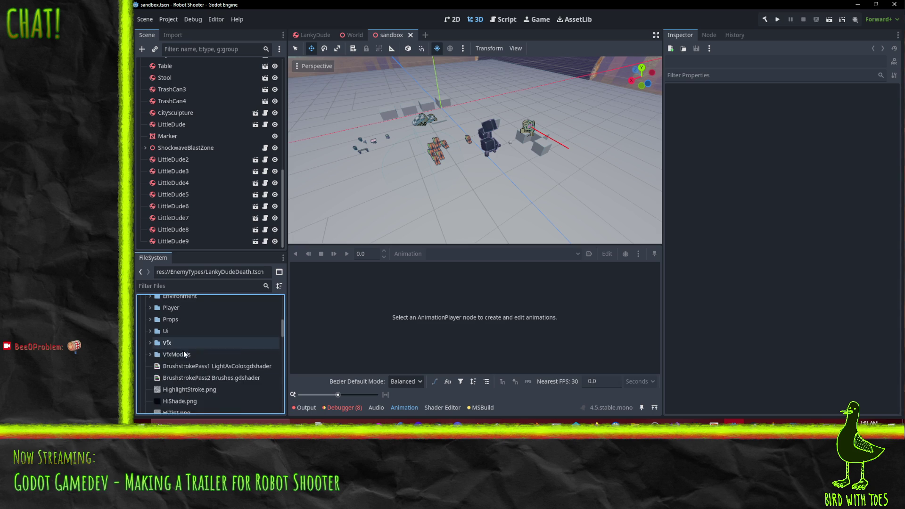
scroll(183, 351, up, 5)
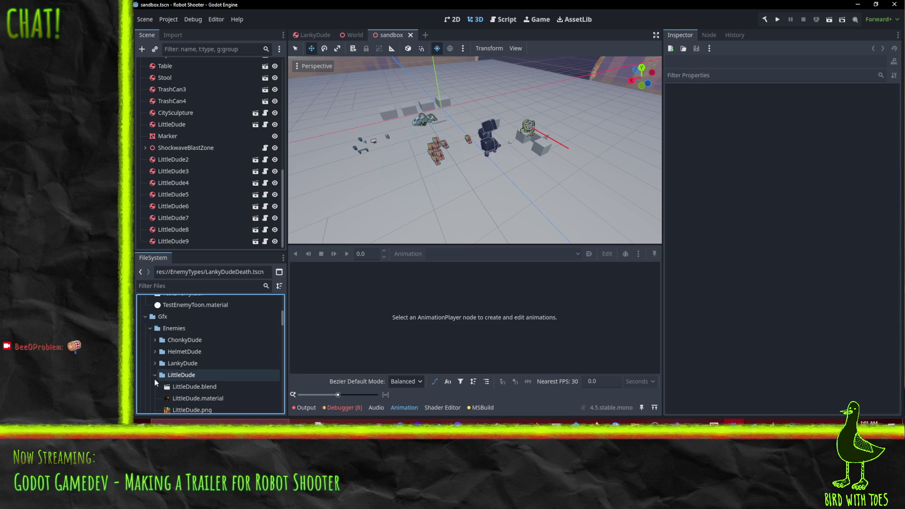
click(155, 375)
click(158, 363)
click(155, 364)
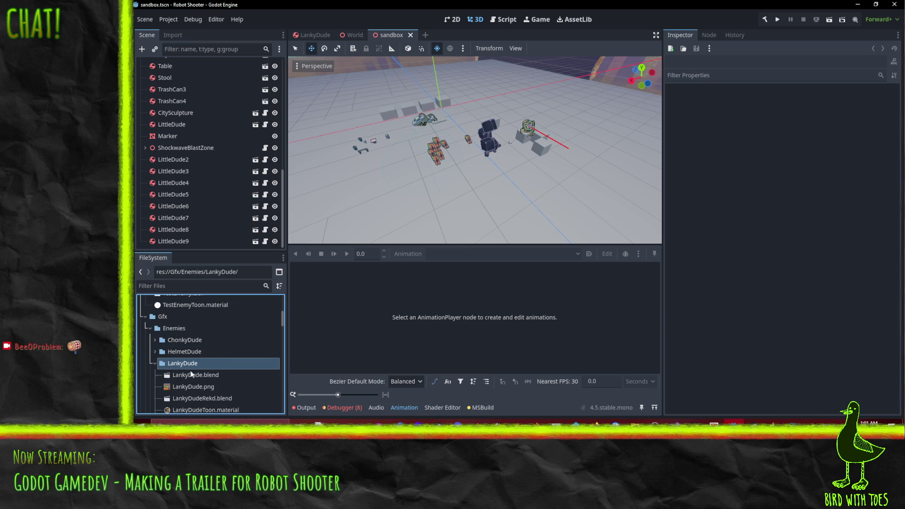
scroll(208, 373, down, 3)
scroll(220, 378, up, 8)
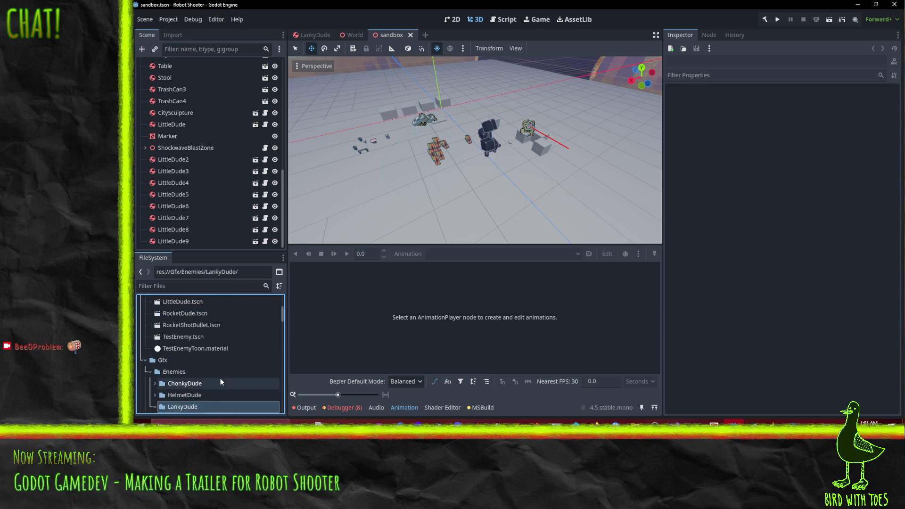
mouse_move(181, 336)
mouse_down()
mouse_move(203, 366)
mouse_move(202, 353)
mouse_move(184, 352)
mouse_up()
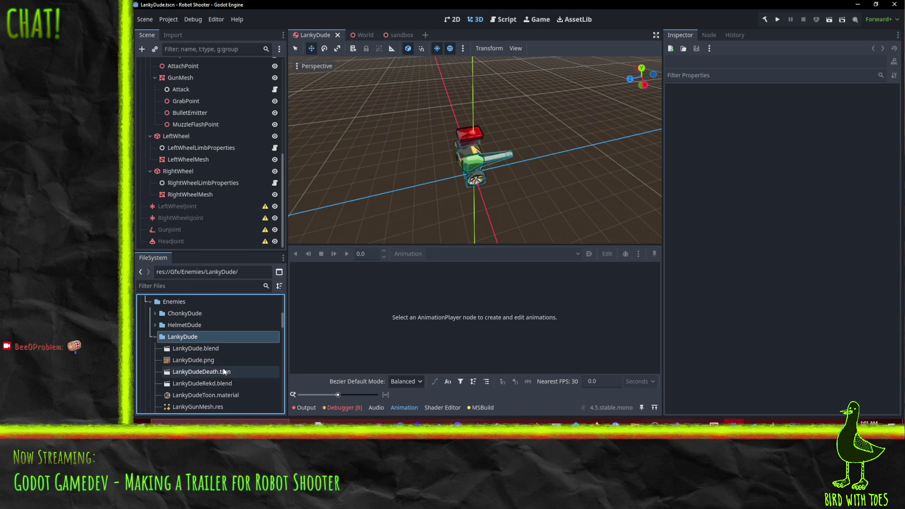
Step: Select LankyDude.tscn and return to the sandbox scene
scroll(225, 373, up, 10)
scroll(223, 375, down, 1)
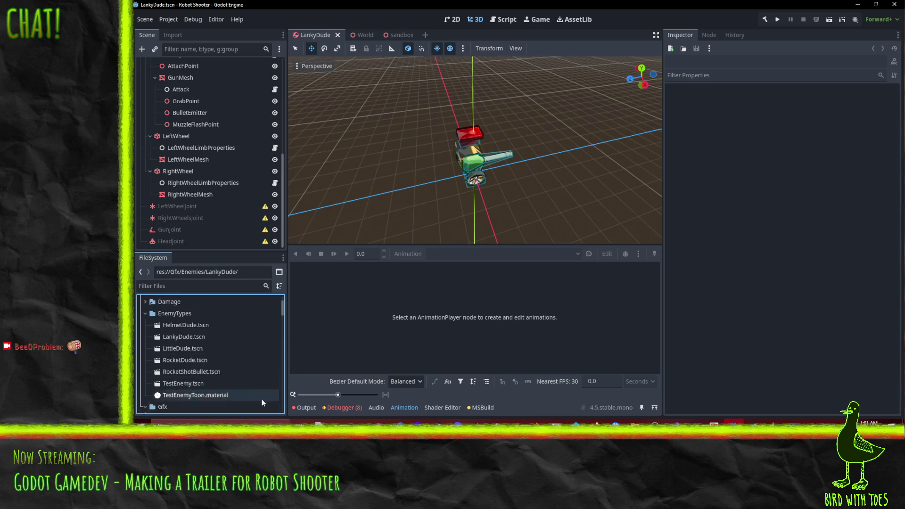
click(181, 338)
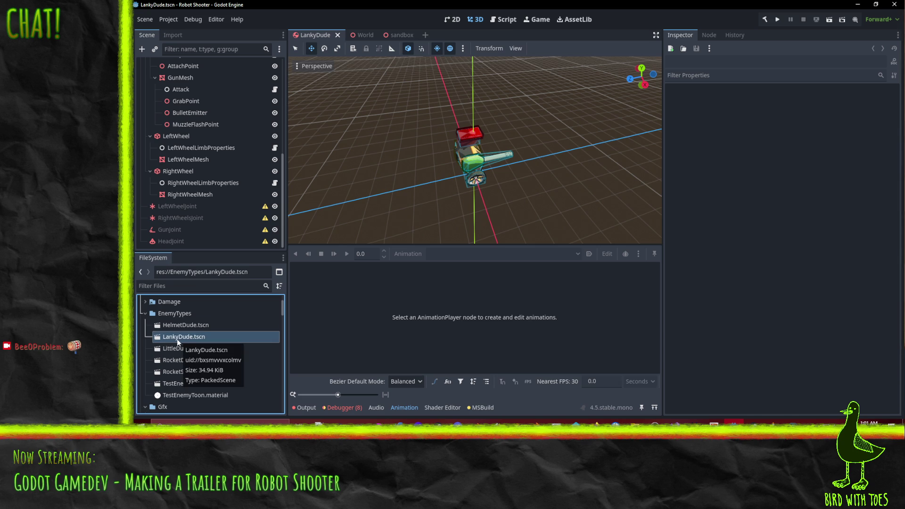
click(388, 36)
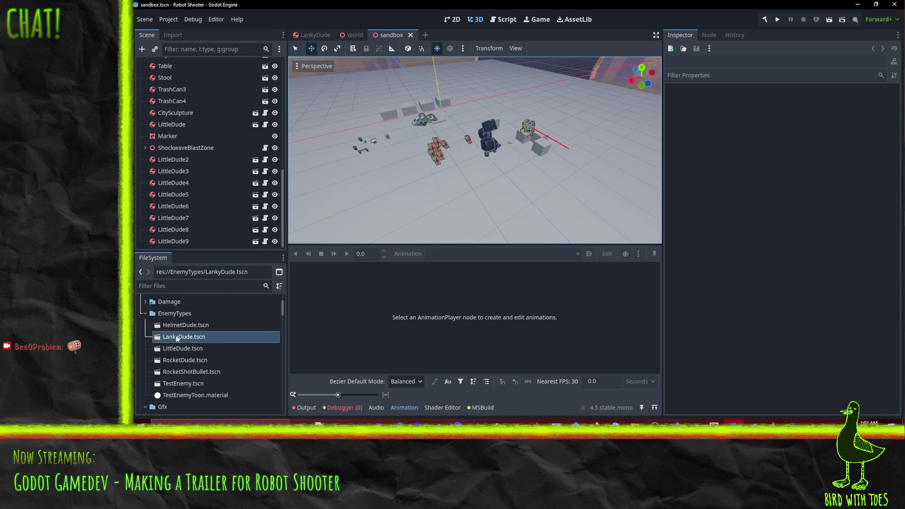
Step: Drop LankyDude.tscn into the viewport four times to place LankyDude through LankyDude4 across the sandbox floor
drag(178, 338, 472, 203)
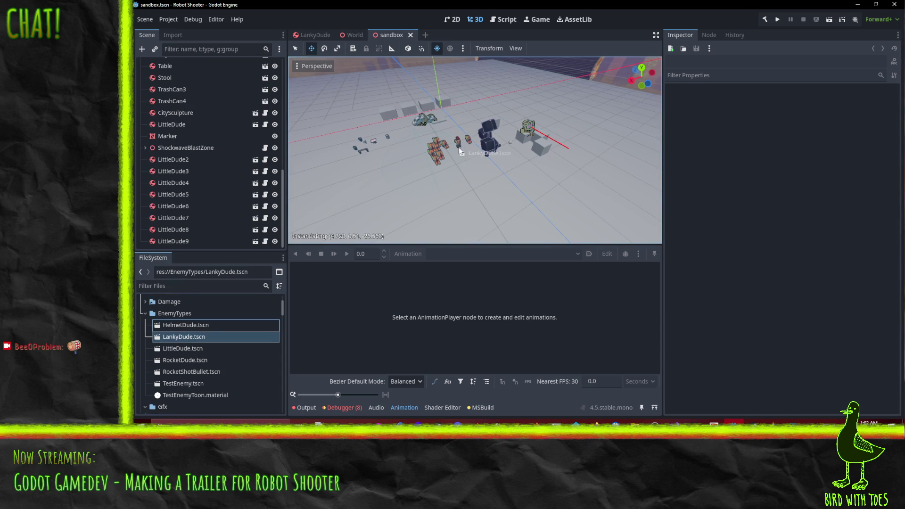
drag(461, 176, 460, 175)
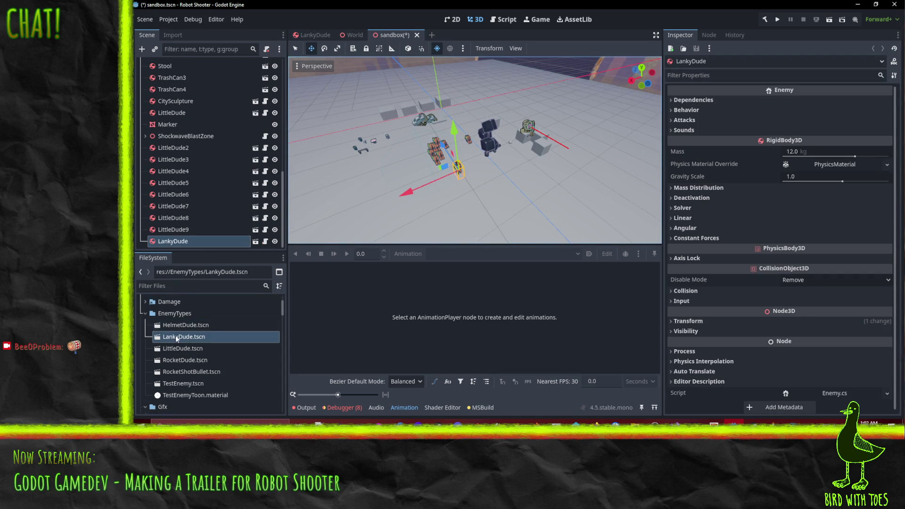
mouse_move(177, 338)
mouse_down()
mouse_move(250, 326)
mouse_move(516, 189)
mouse_up()
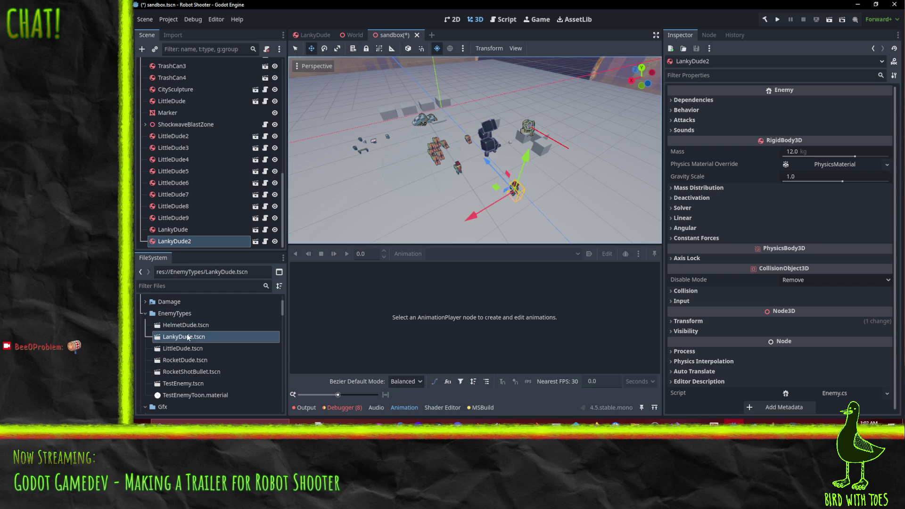
drag(188, 337, 380, 233)
drag(383, 194, 382, 193)
mouse_move(202, 327)
mouse_down()
mouse_move(244, 327)
mouse_move(576, 169)
mouse_up()
drag(520, 108, 520, 107)
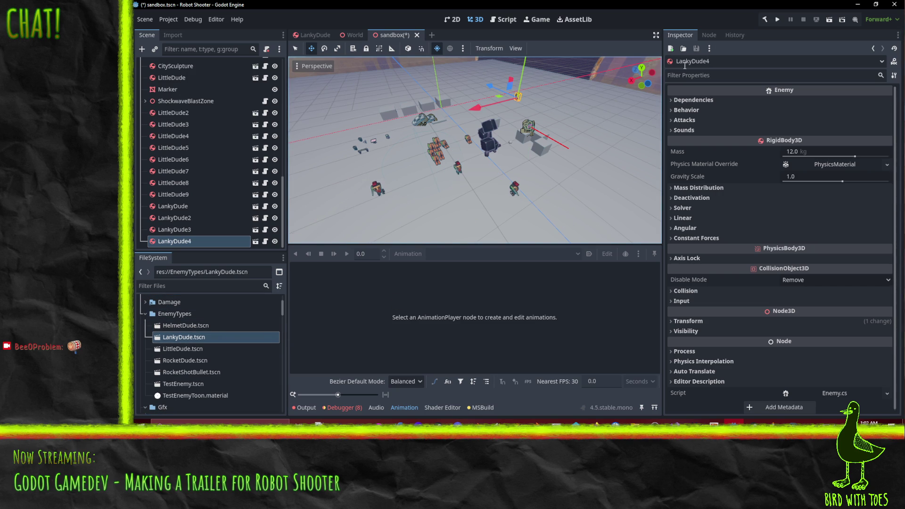
Step: Save and run the sandbox scene, play-test shooting the LankyDudes, then stop the game
click(829, 21)
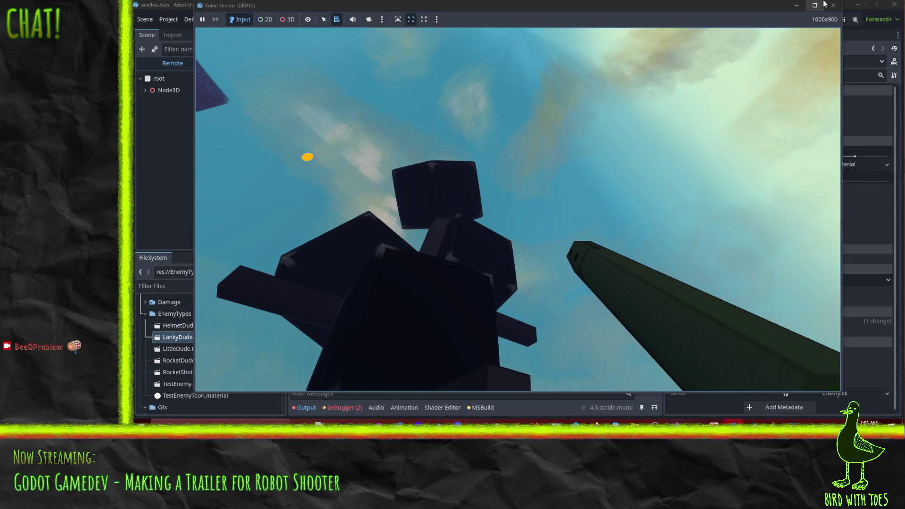
click(825, 4)
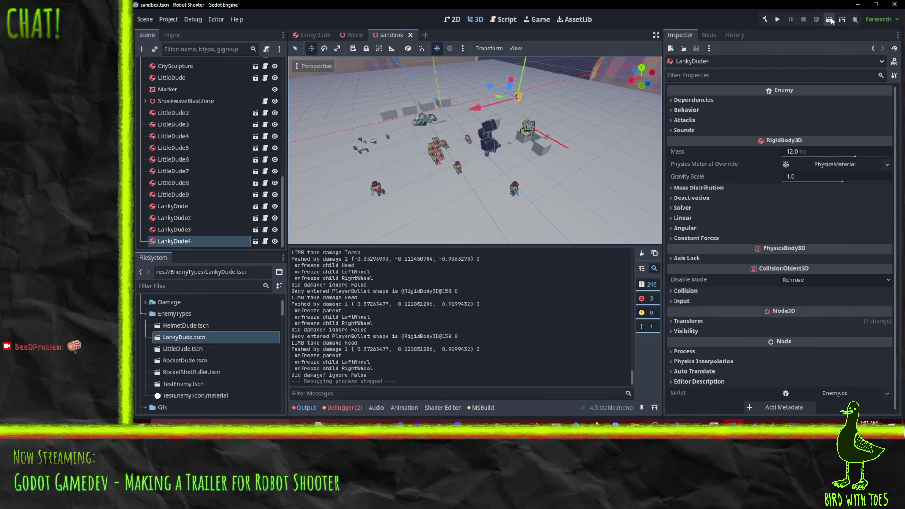
click(831, 20)
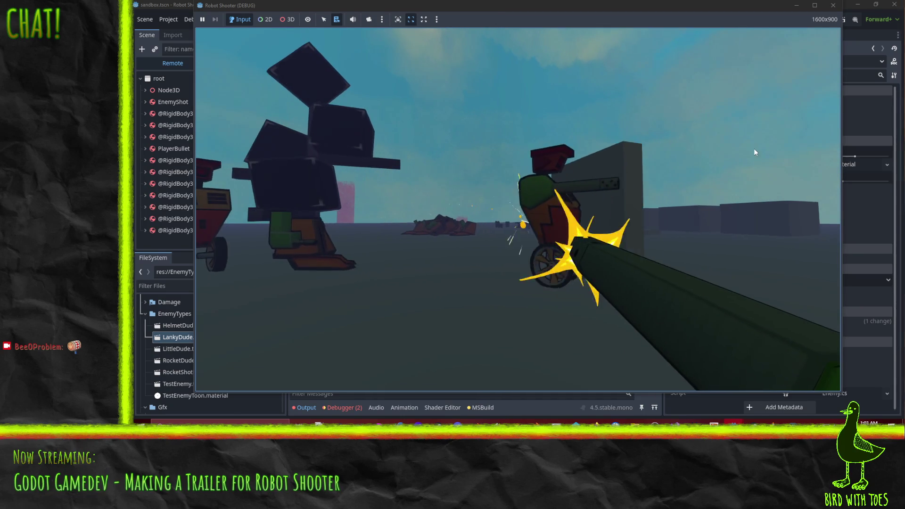
click(805, 149)
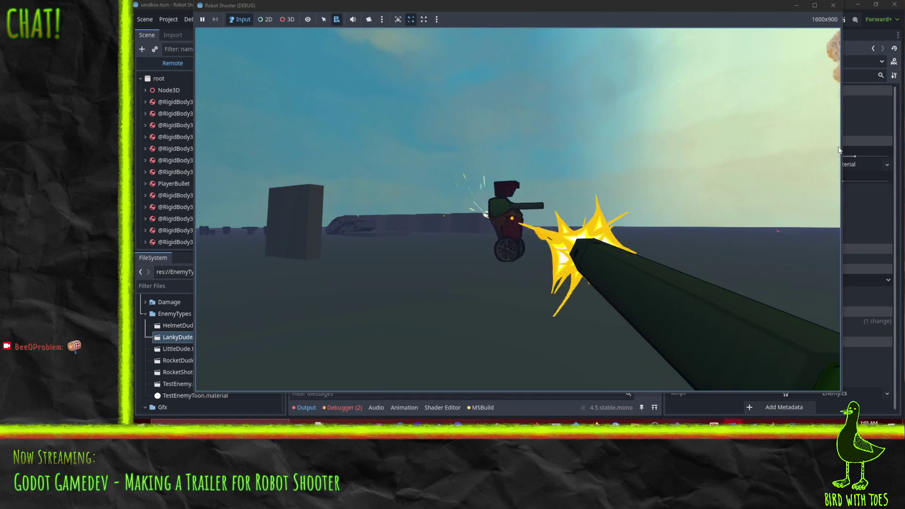
click(720, 157)
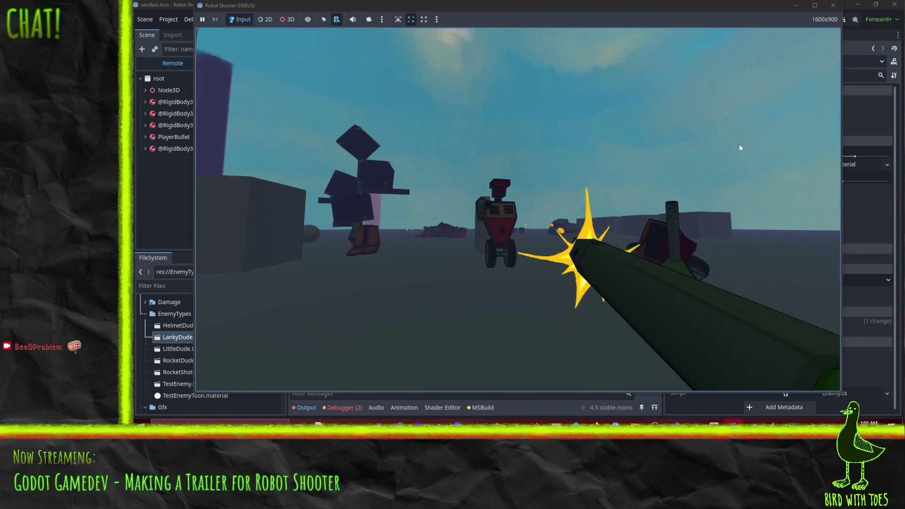
click(751, 146)
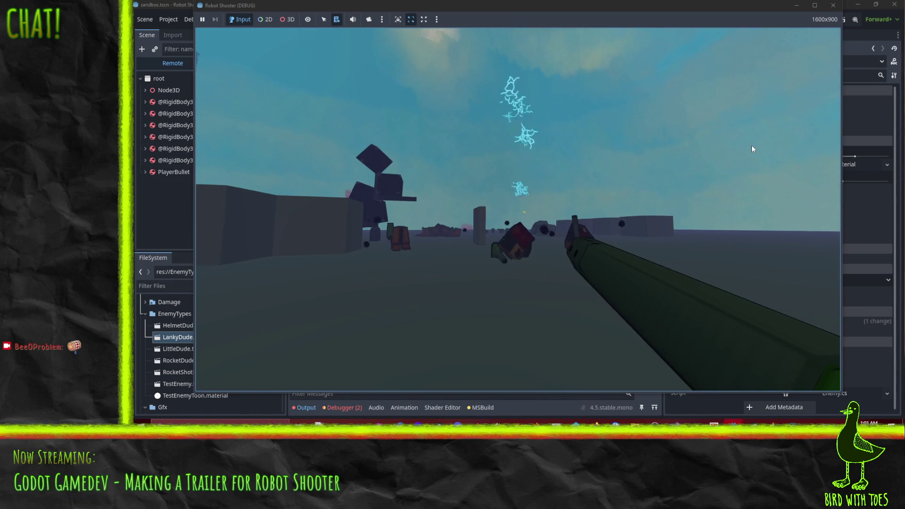
click(748, 166)
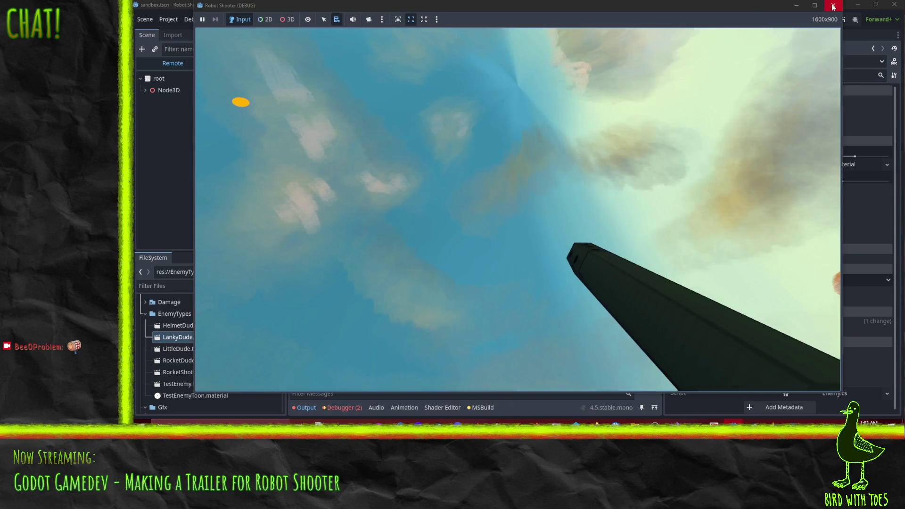
click(833, 5)
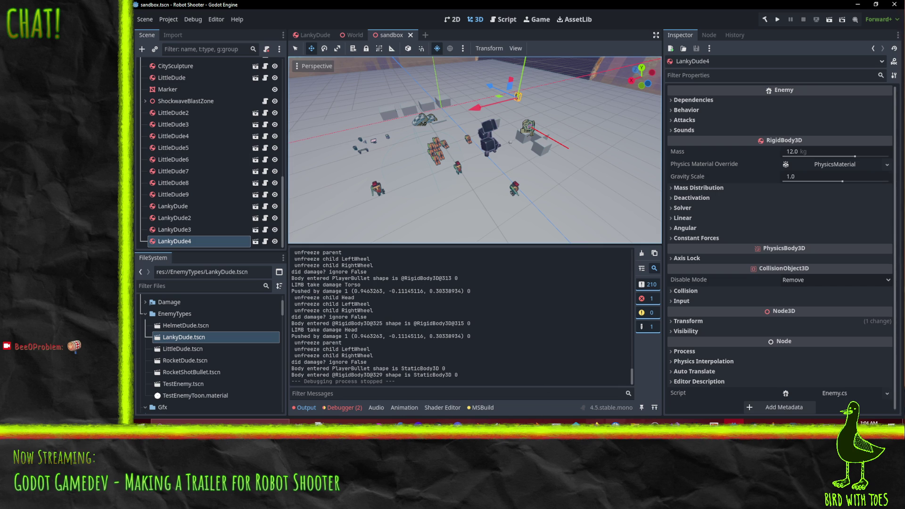
Step: Switch to P4V, run a command on the default changelist, and browse the depot's Enemies folder
key(alt+Tab)
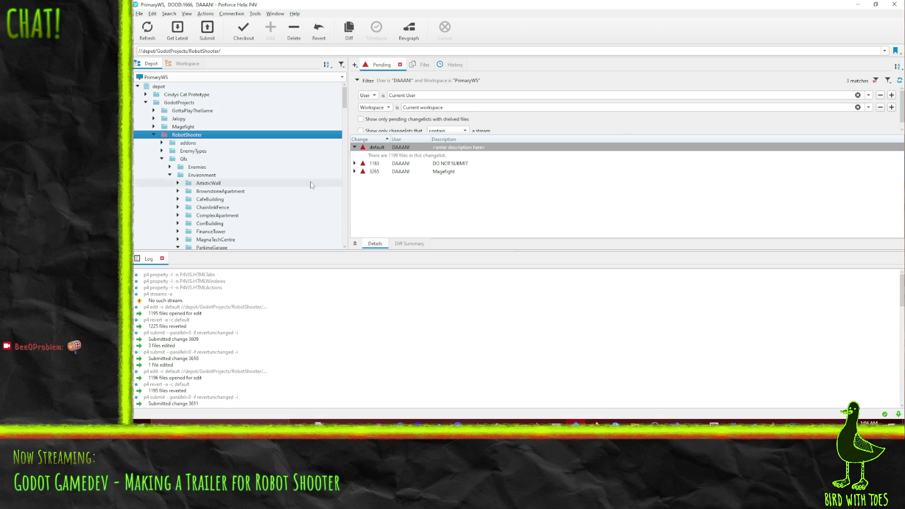
right_click(371, 149)
click(423, 177)
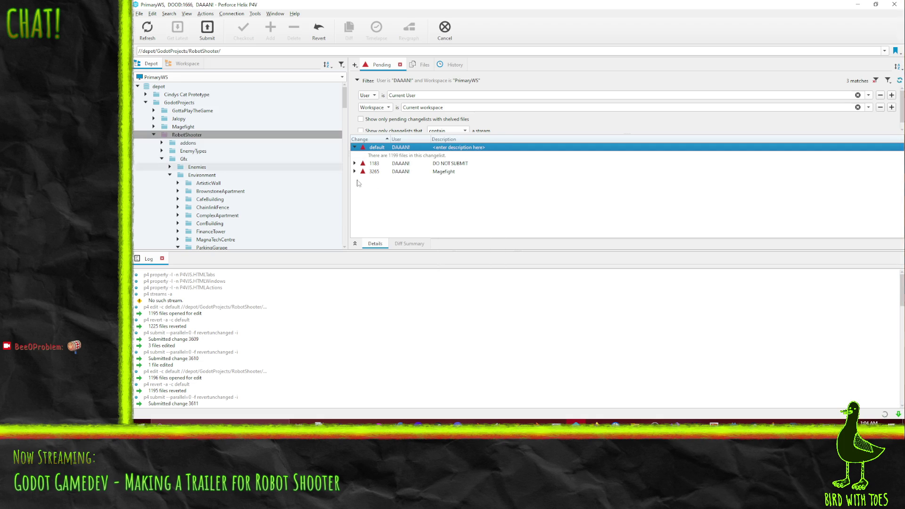
click(170, 183)
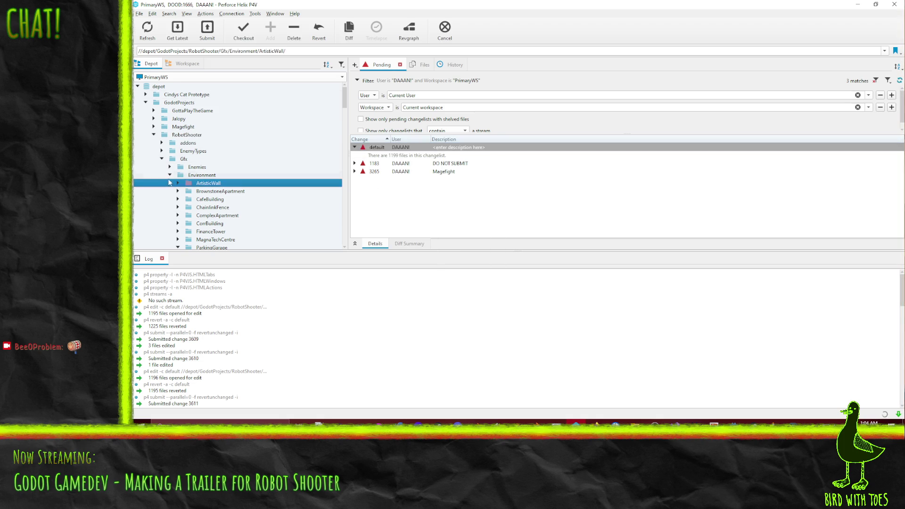
click(170, 175)
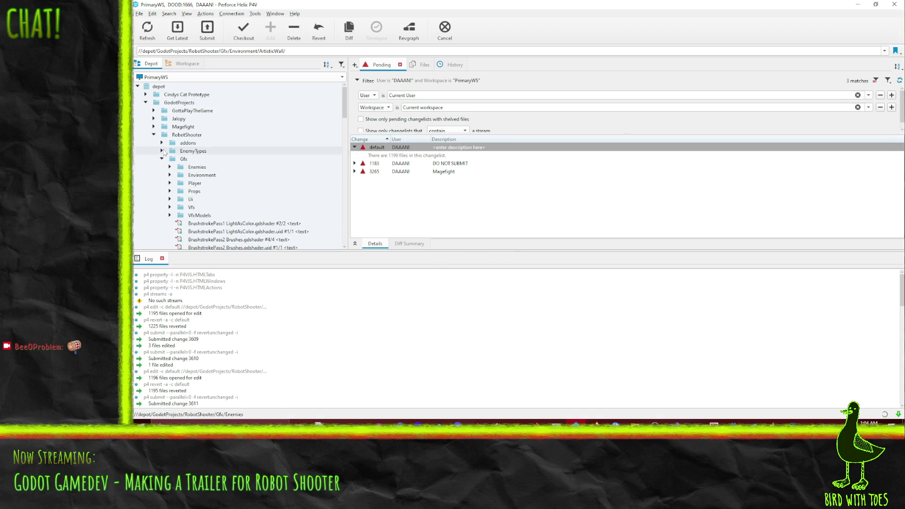
click(169, 167)
click(197, 167)
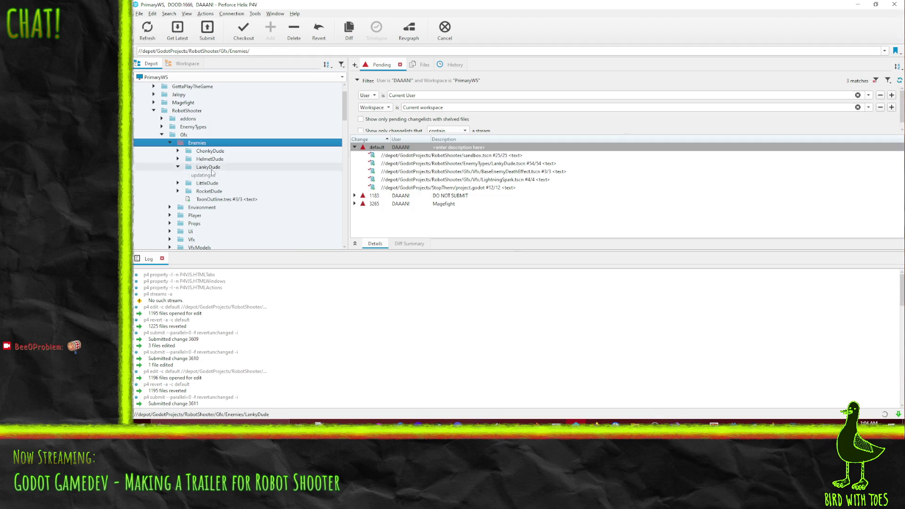
Step: In the Workspace tree, collapse StopThem, expand RobotShooter > Gfx > Enemies > LankyDude, and select LankyGunMesh.res
click(187, 63)
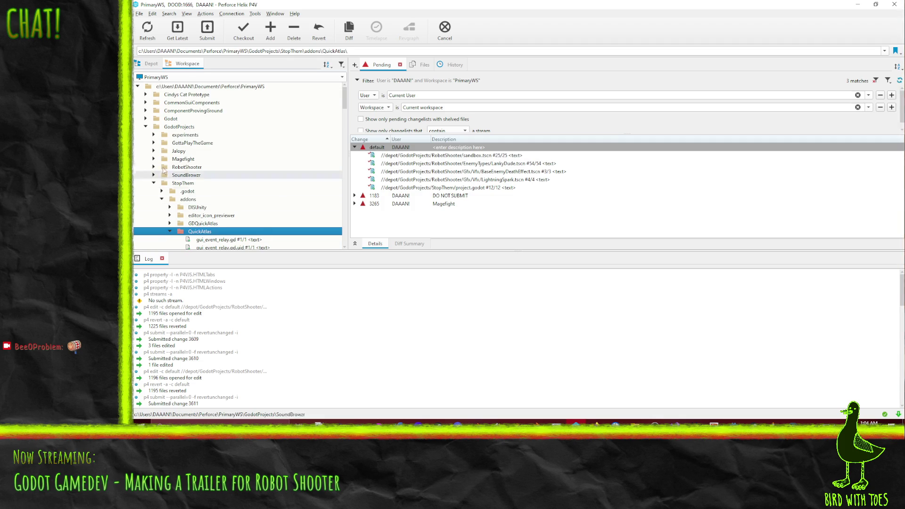
click(153, 183)
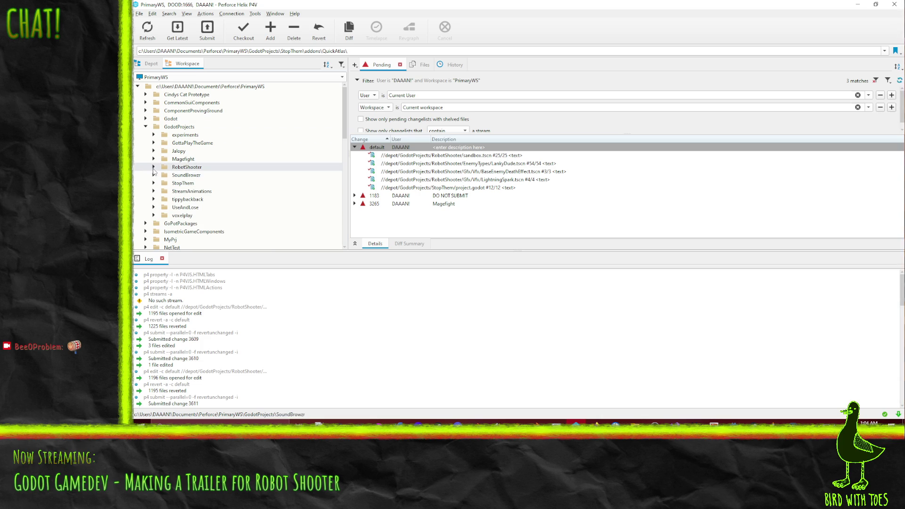
click(153, 167)
scroll(178, 195, down, 3)
scroll(179, 195, down, 1)
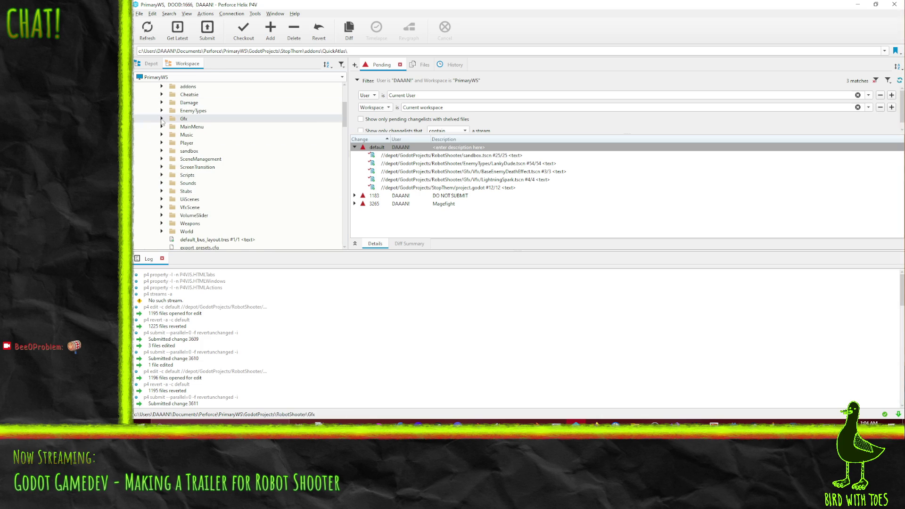
click(162, 119)
click(170, 127)
click(178, 151)
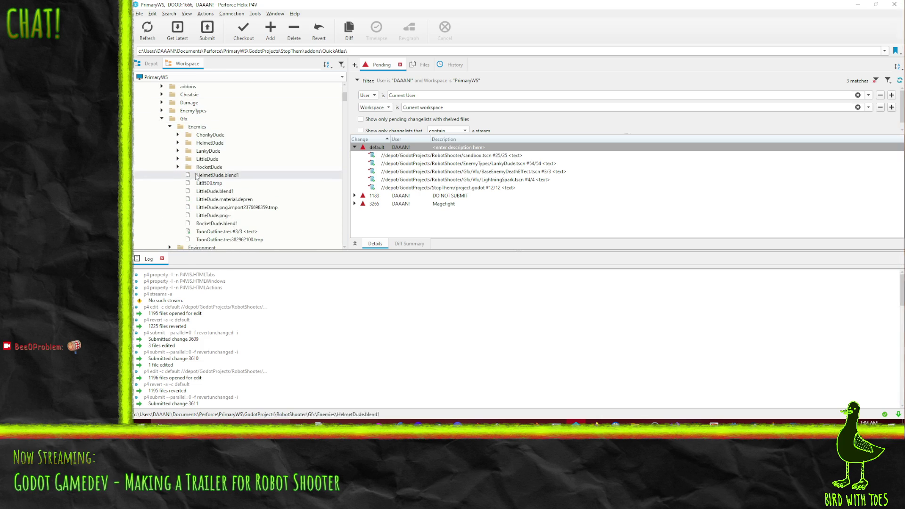
scroll(214, 172, down, 2)
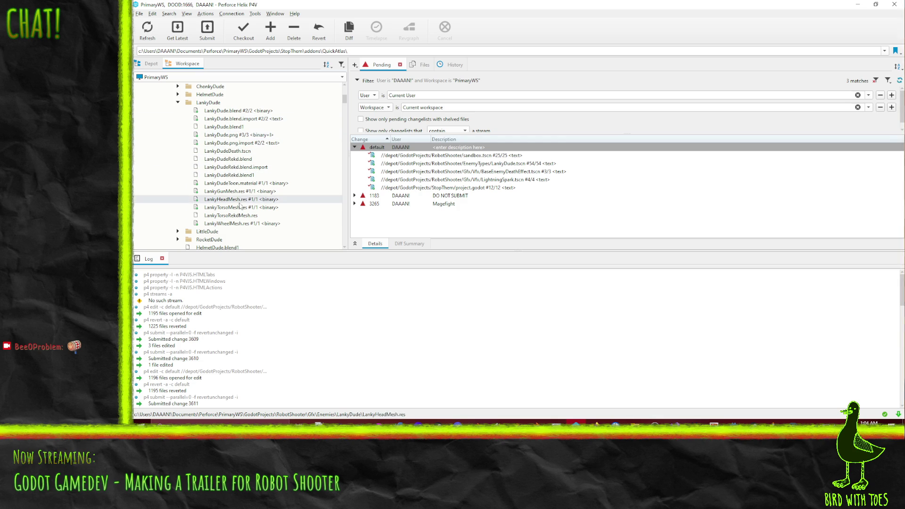
click(232, 192)
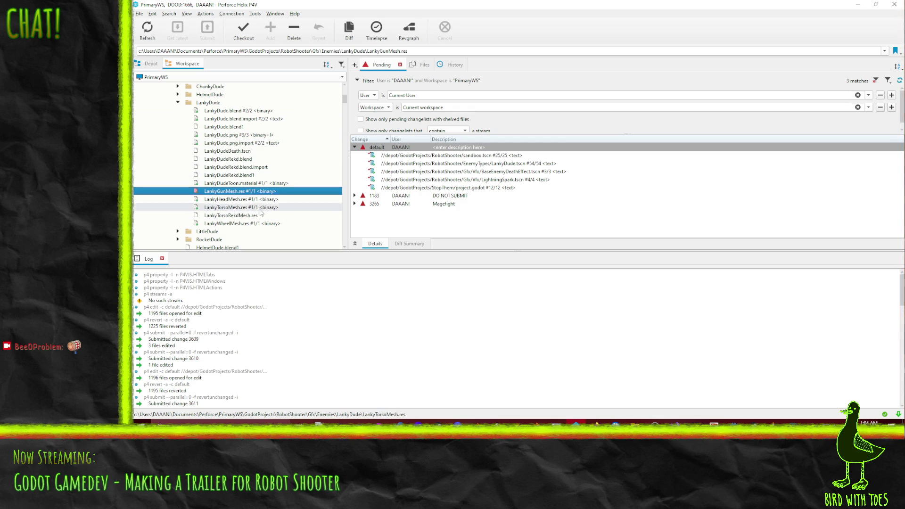
Step: Add LankyTorsoRekdMesh.res and LankyDudeDeath.tscn to the default pending changelist
click(239, 217)
drag(386, 151, 386, 150)
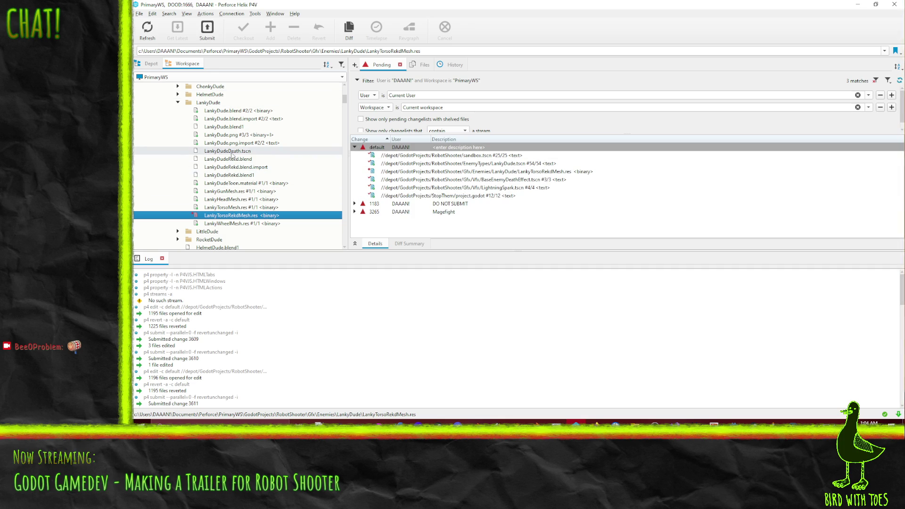
drag(222, 152, 377, 148)
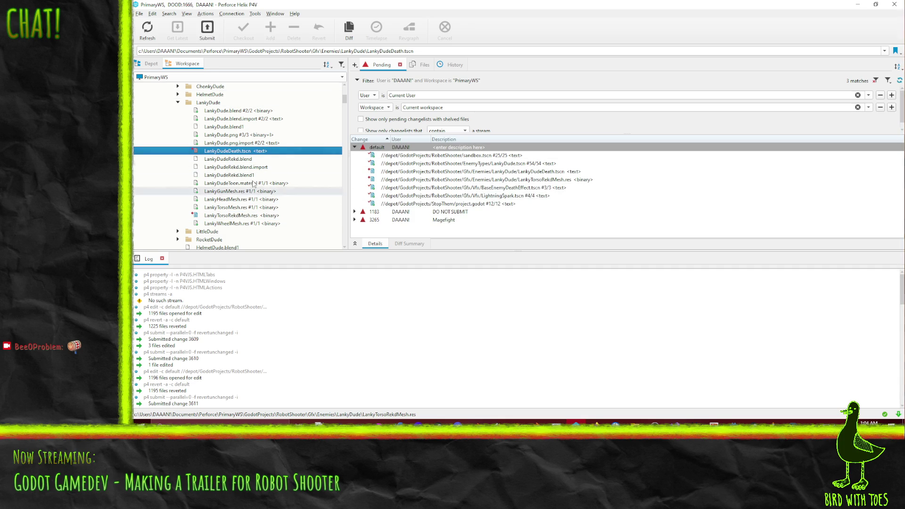
Step: Add the Vfx files, including LightningSpark.tres and RoundSparkMat.tres, to the default changelist
scroll(184, 146, down, 10)
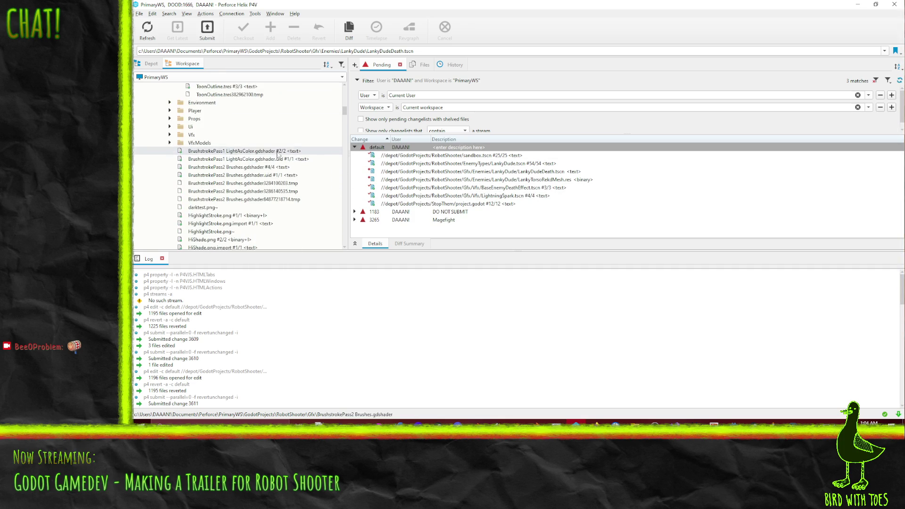
click(170, 134)
scroll(266, 160, down, 5)
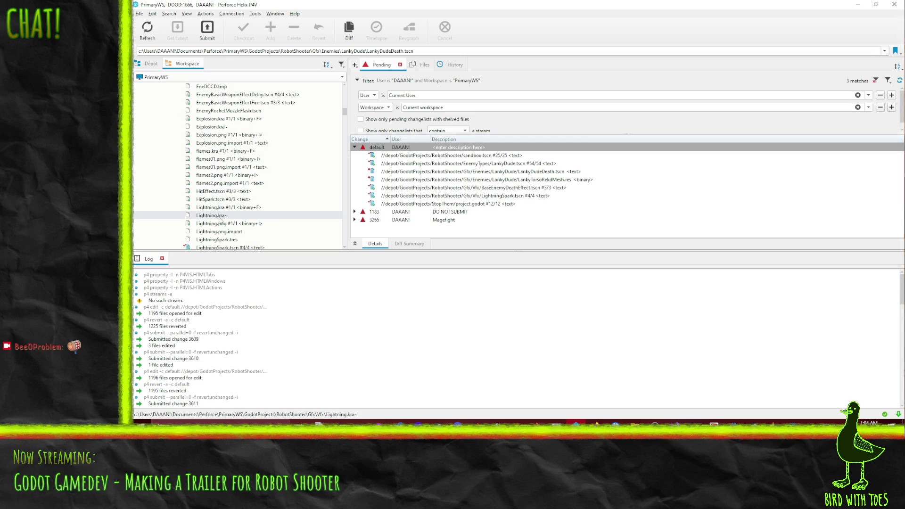
scroll(220, 226, down, 2)
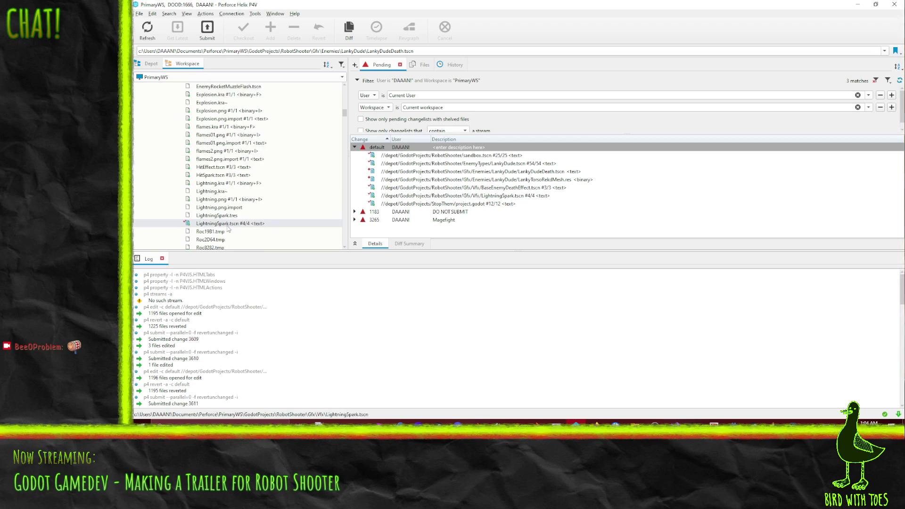
click(219, 191)
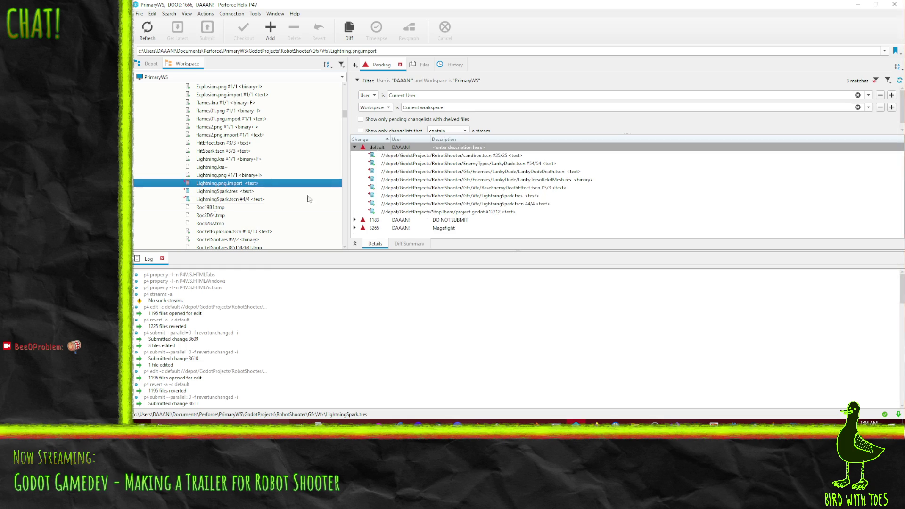
scroll(240, 203, down, 2)
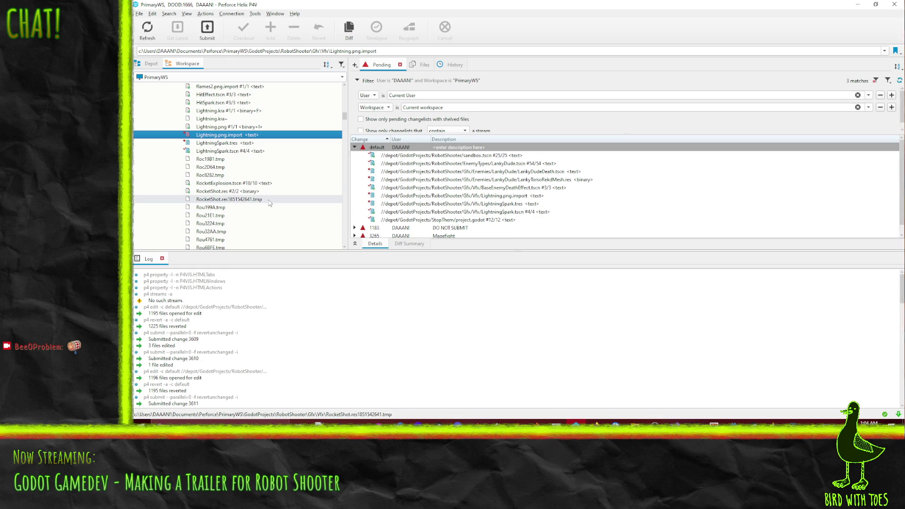
scroll(269, 202, down, 6)
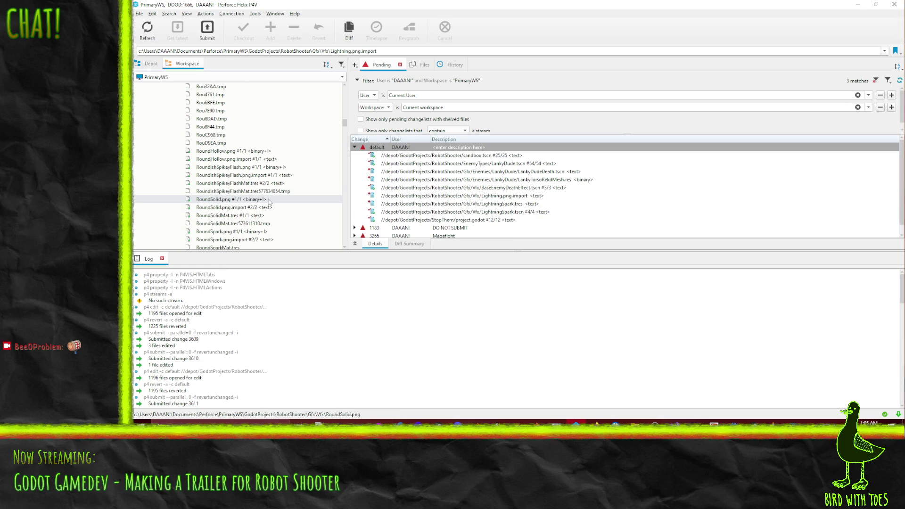
scroll(277, 211, down, 2)
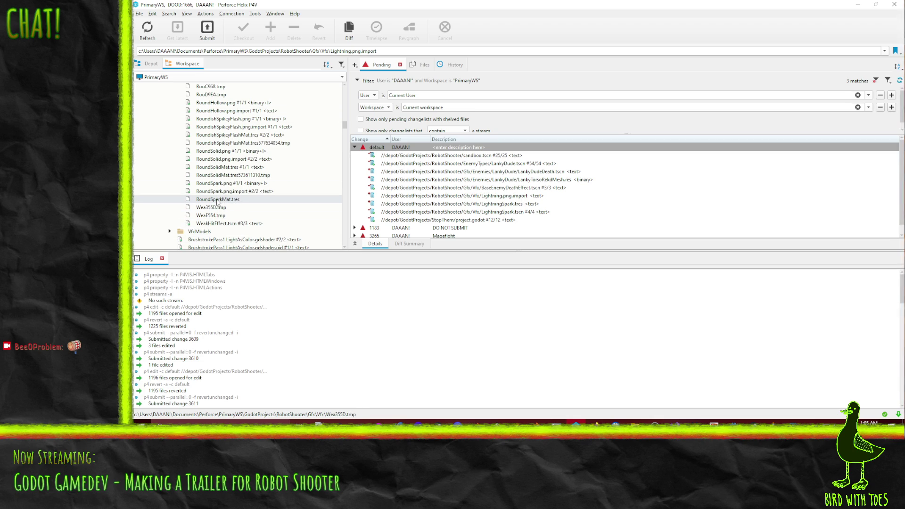
drag(217, 201, 227, 201)
drag(368, 153, 372, 147)
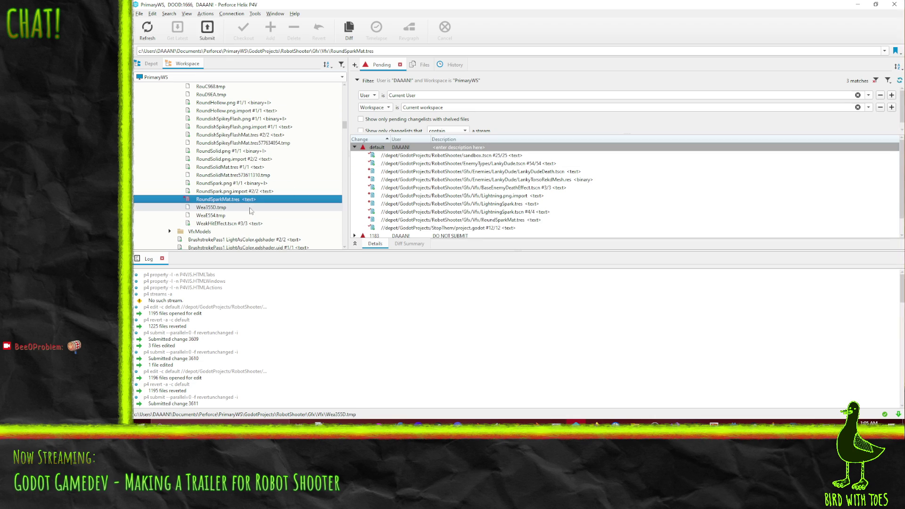
scroll(229, 222, up, 20)
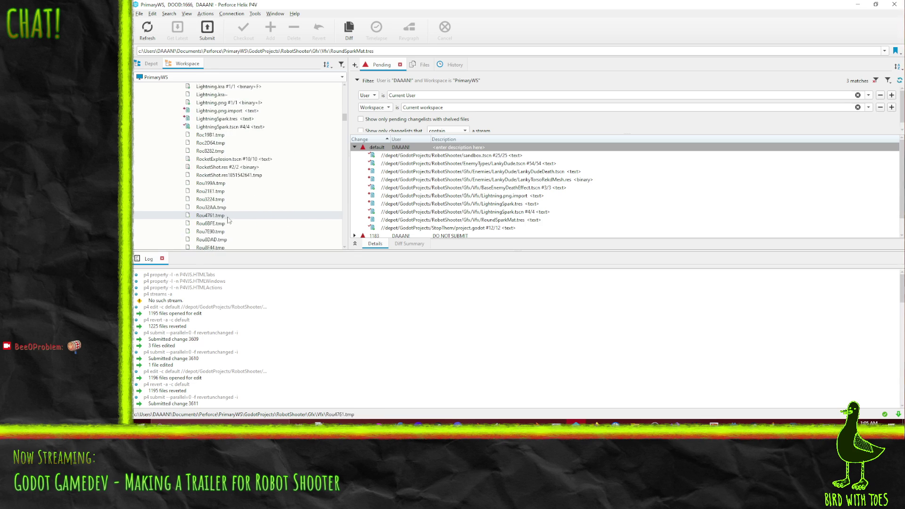
scroll(231, 218, up, 1)
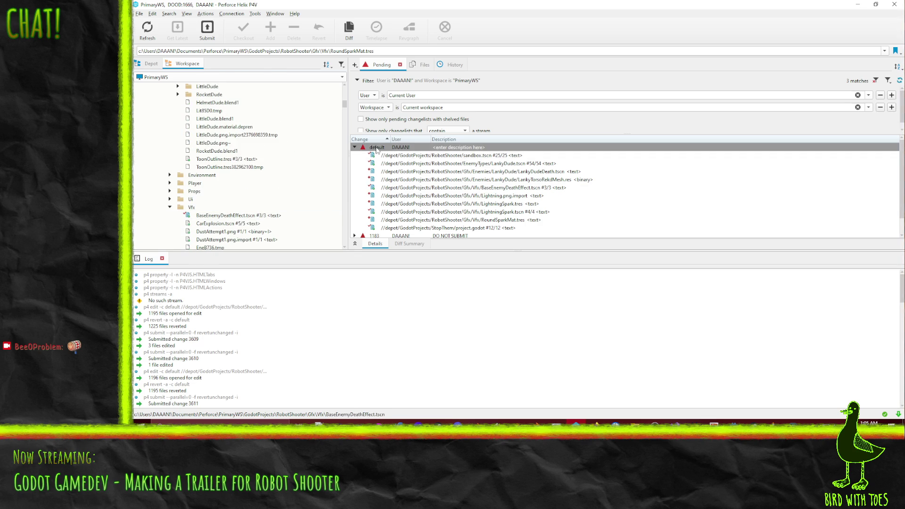
Step: Select the eight LankyDude and Vfx files in the default changelist and submit them
click(415, 164)
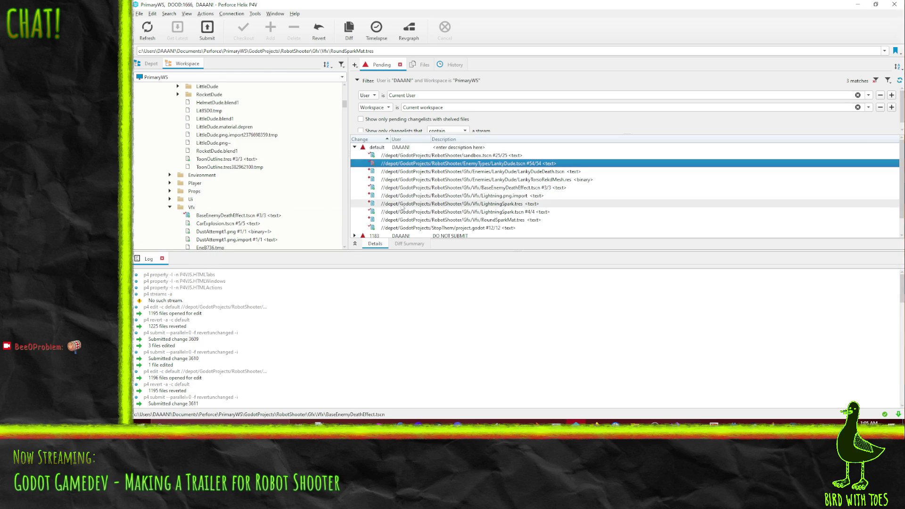
shift+click(413, 228)
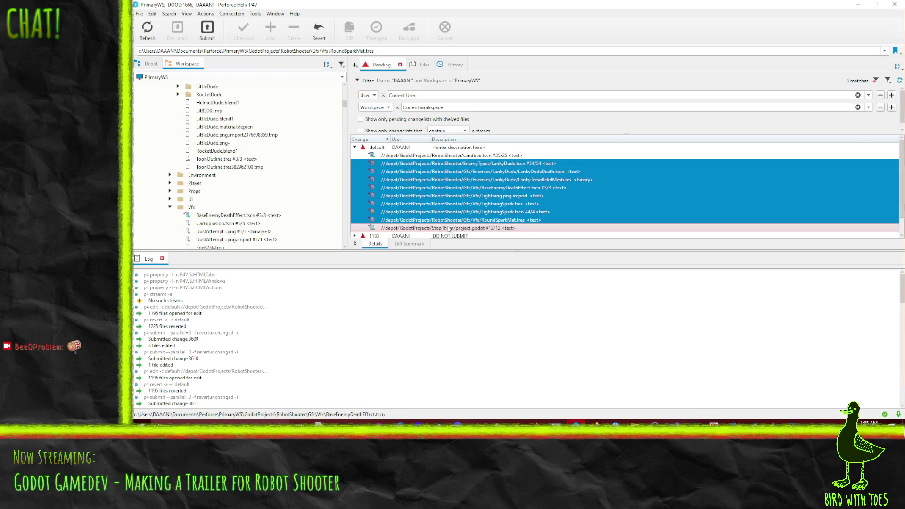
right_click(461, 182)
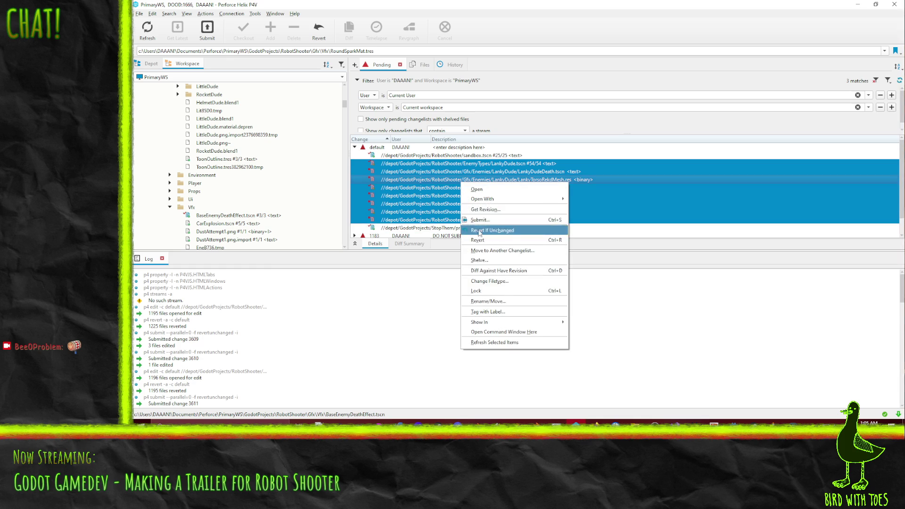
click(480, 219)
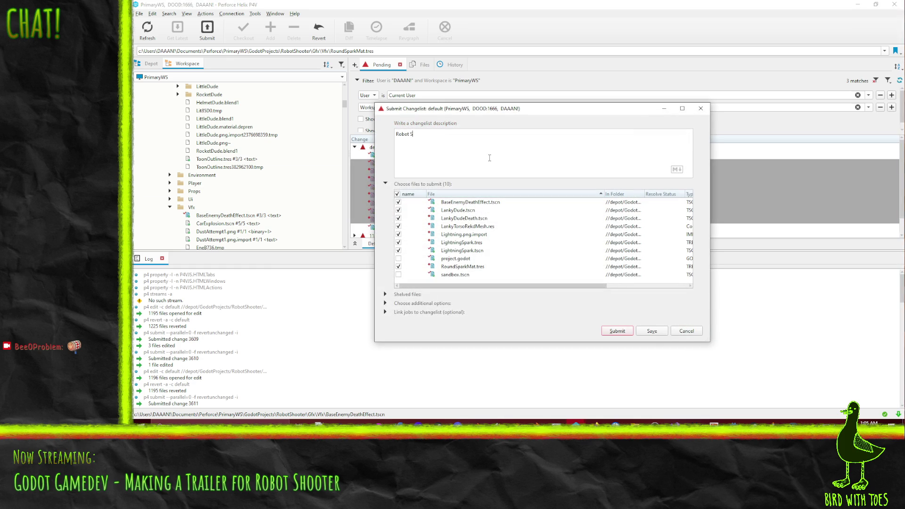